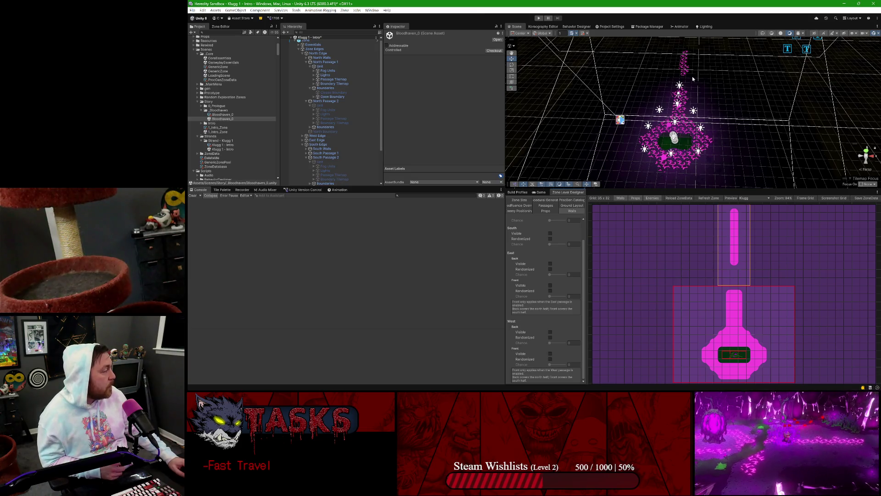
Step: Pan and orbit the Scene view down close to the zone's statue
scroll(623, 254, down, 2)
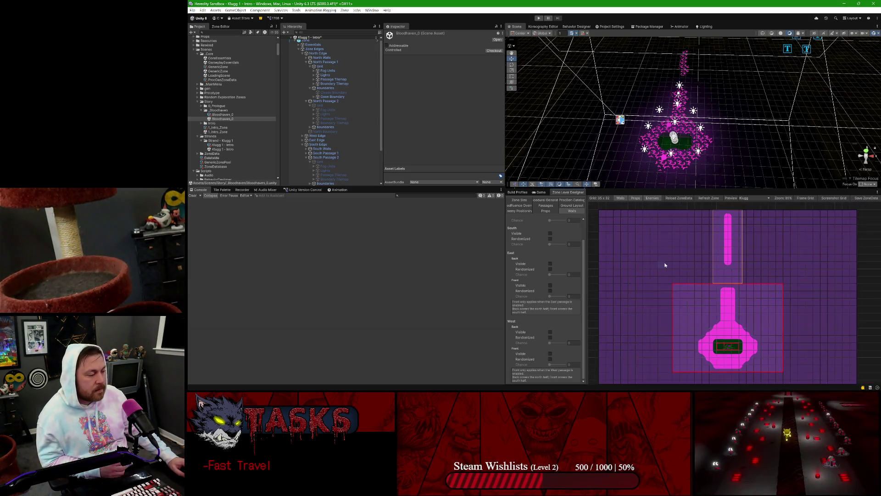
drag(646, 253, 635, 241)
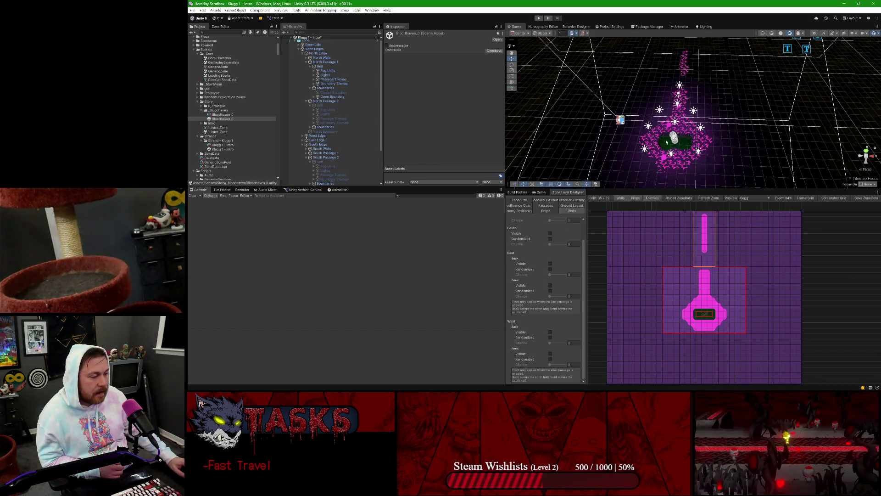
mouse_move(666, 142)
mouse_down()
mouse_move(676, 116)
mouse_move(704, 186)
mouse_up()
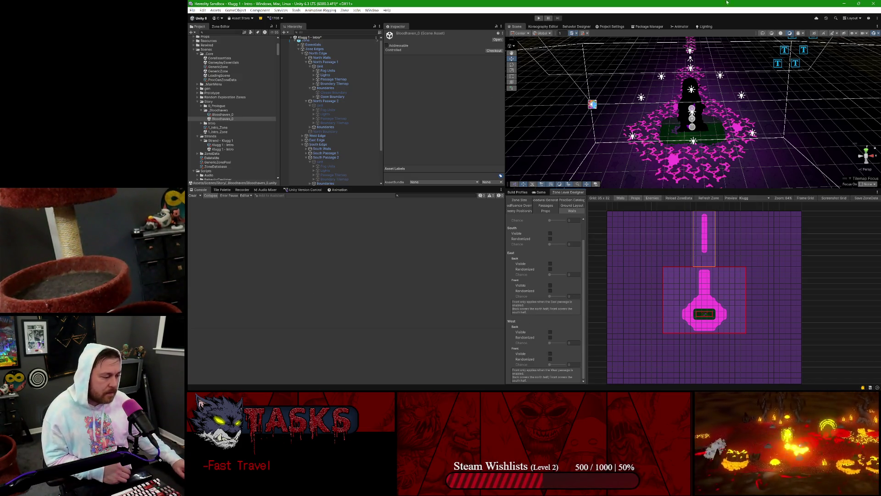
drag(652, 120, 634, 118)
drag(692, 133, 686, 107)
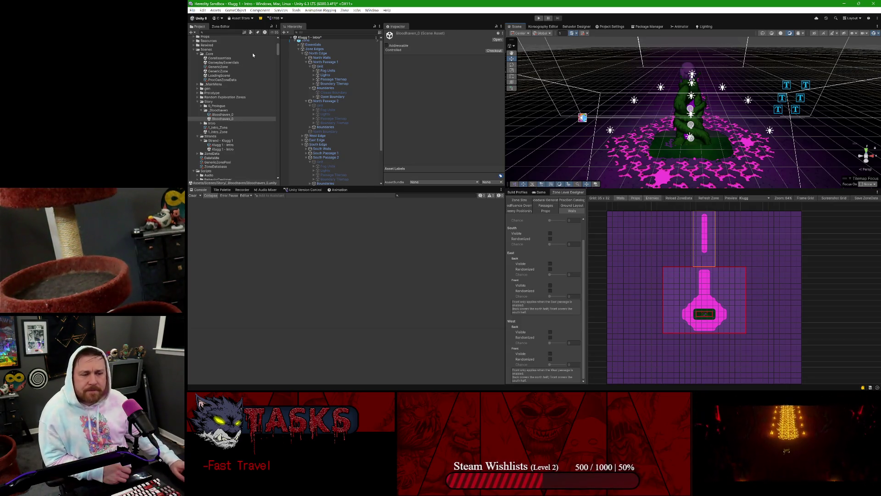
Step: Inspect Zone, North Passage 1, Unit, Lights and Zone Edges in the Hierarchy
click(315, 42)
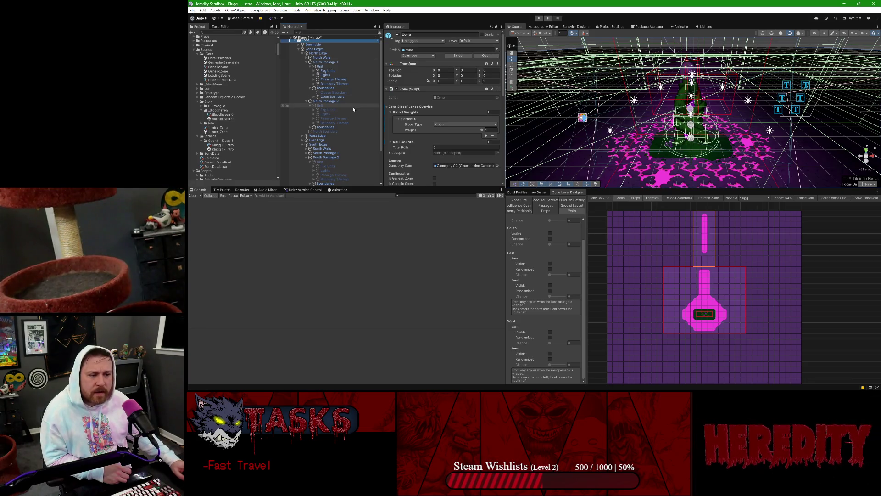
scroll(452, 96, down, 10)
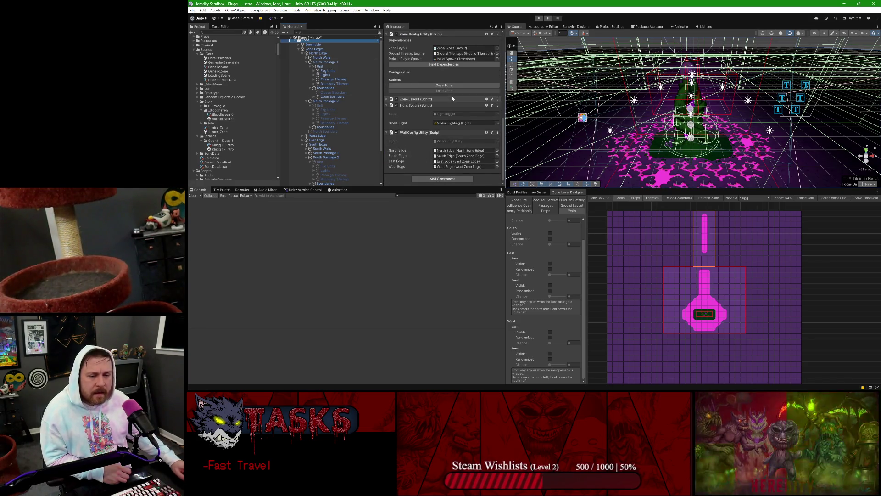
click(336, 61)
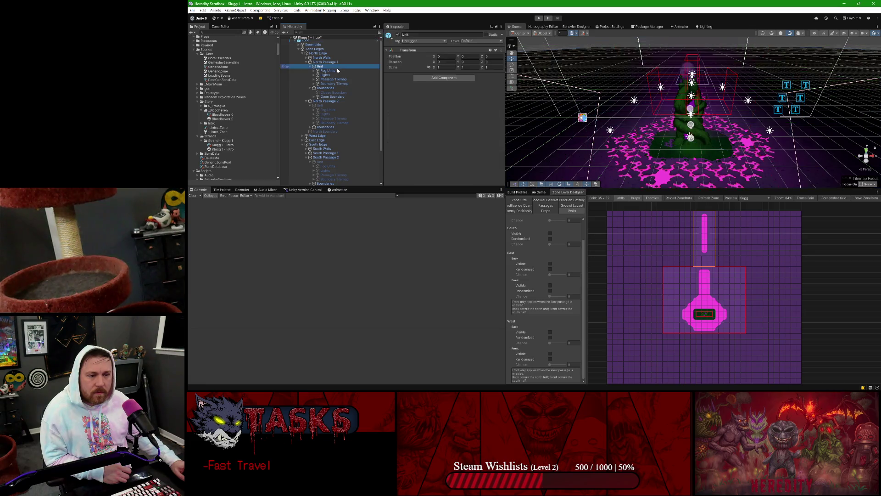
click(331, 41)
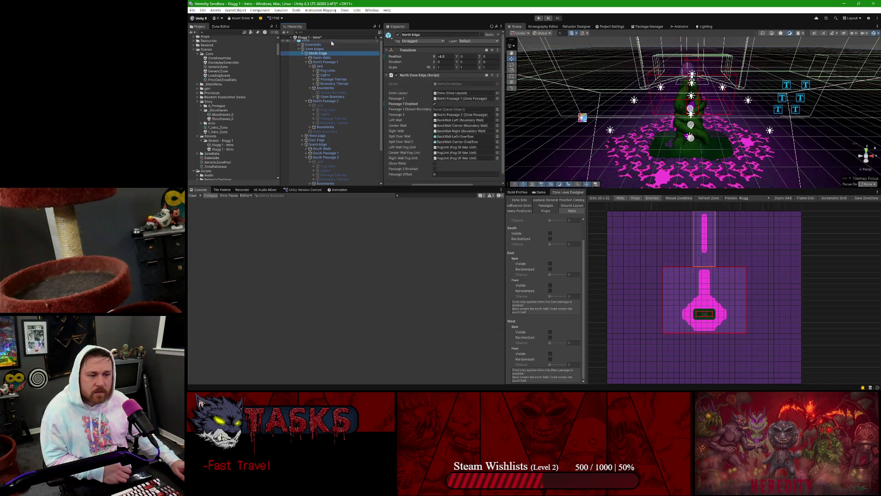
click(331, 67)
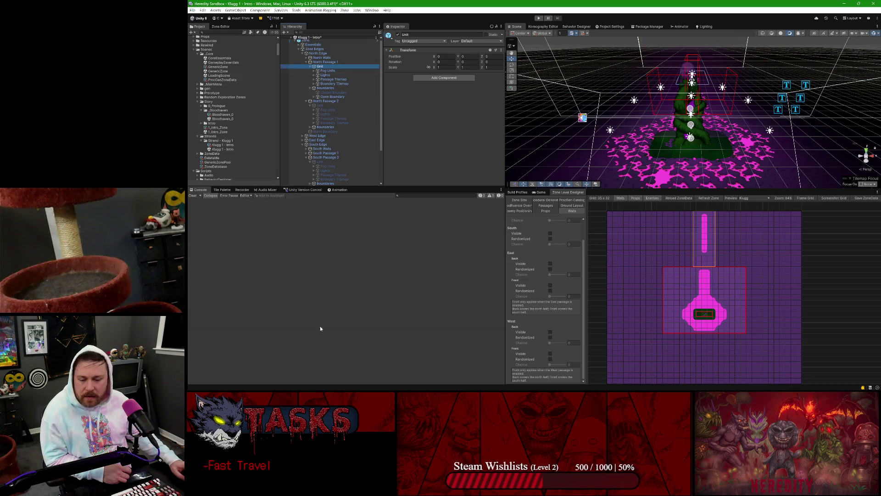
mouse_move(841, 390)
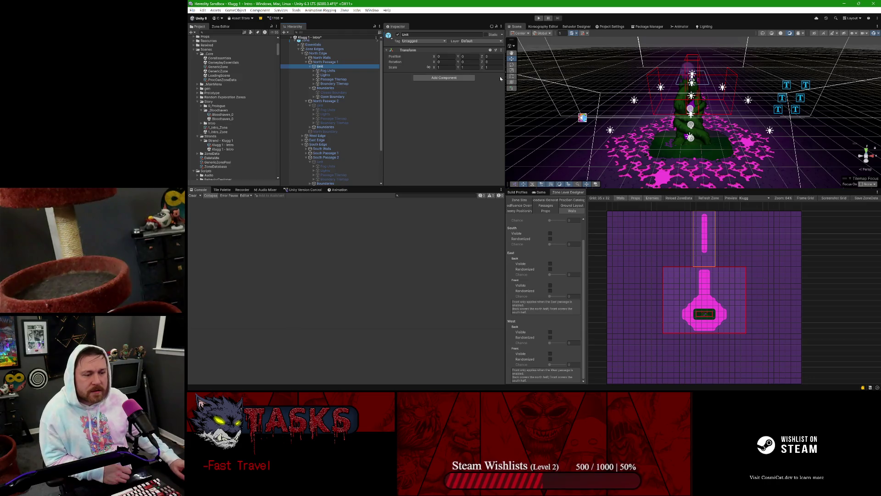
click(347, 77)
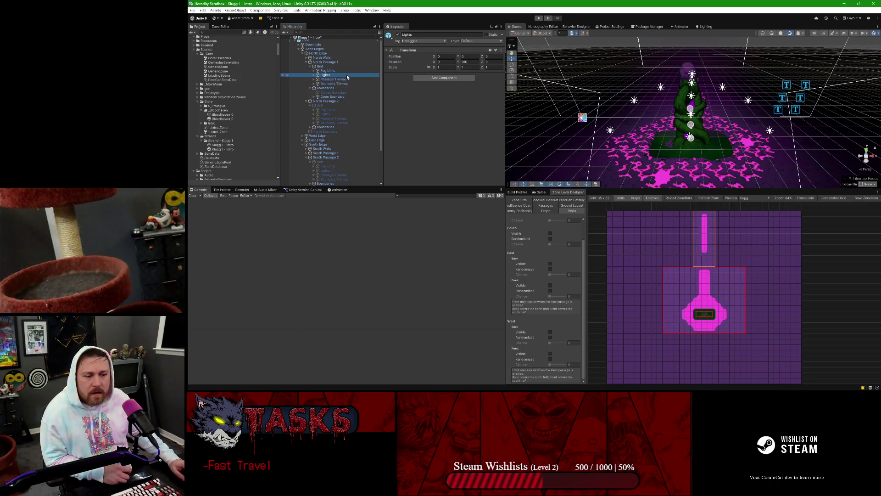
click(347, 71)
click(346, 63)
click(344, 57)
click(344, 55)
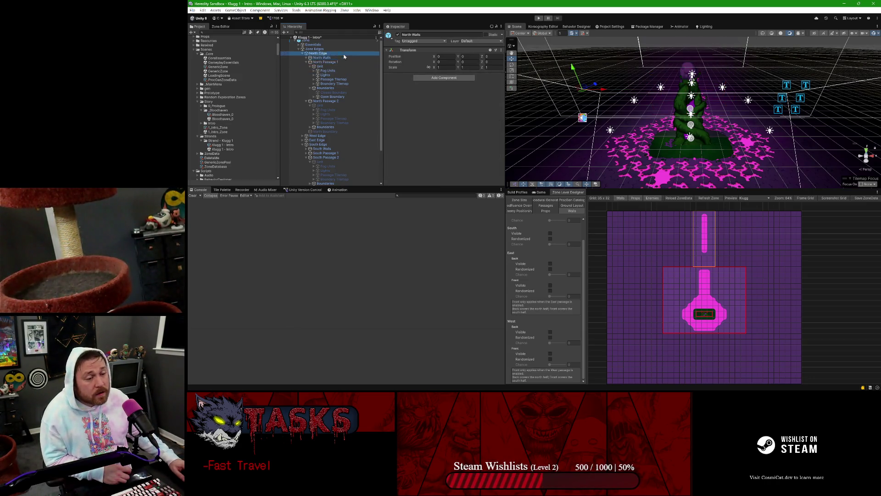
click(341, 44)
click(345, 49)
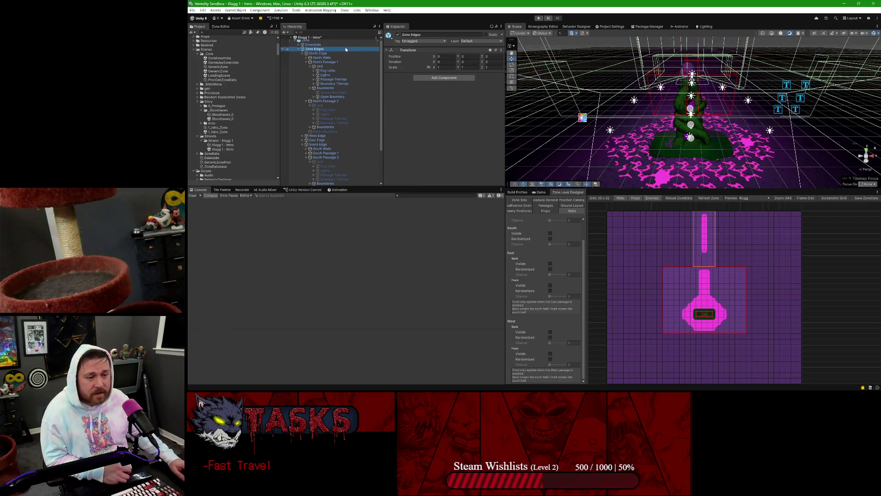
Step: Check North Passage 2's Passage Tilemap and Fog Units, then open the Bloodhaven_0 scene
click(334, 118)
scroll(335, 115, down, 3)
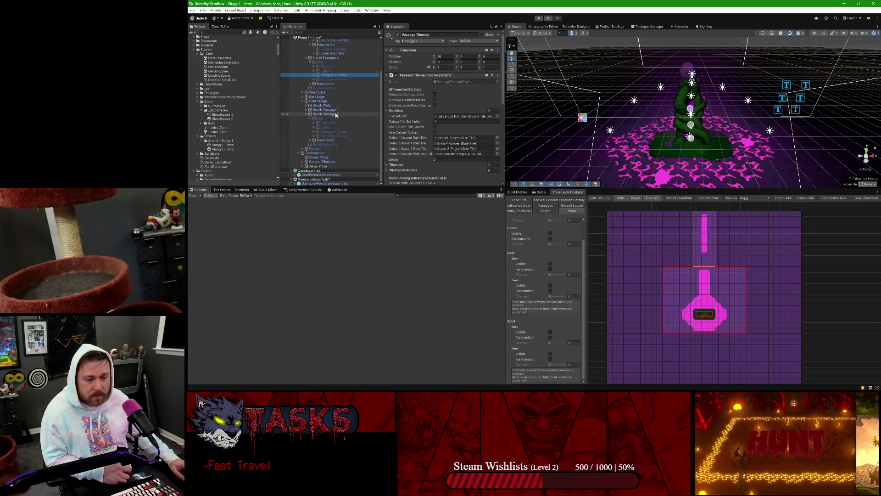
scroll(335, 114, up, 3)
click(335, 112)
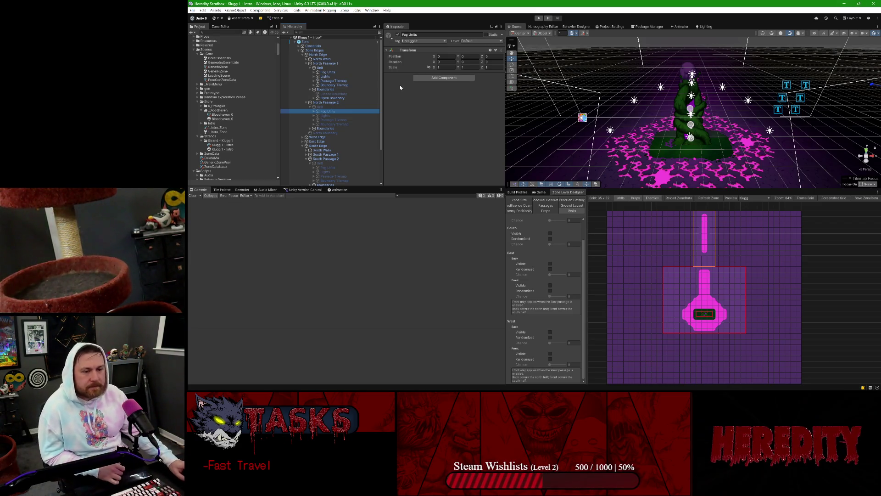
double_click(222, 119)
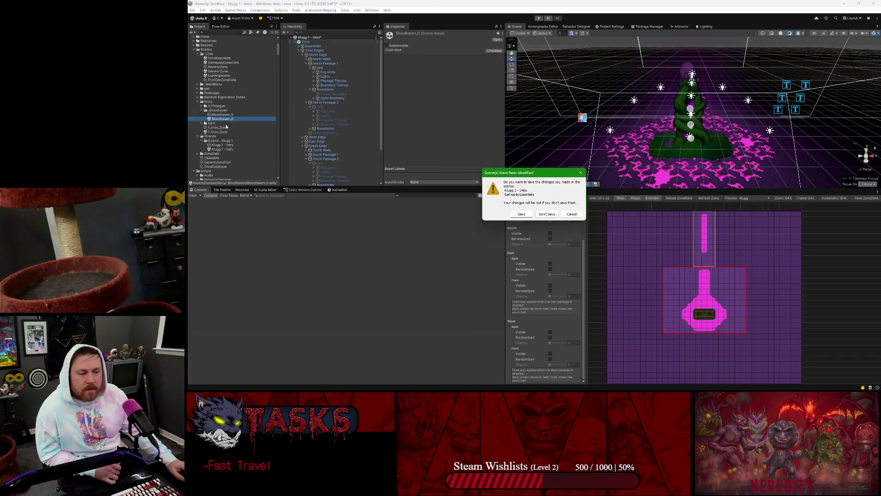
Step: Save the modified scenes, clear the Console, and run Bloodhaven_0 in Play mode
click(514, 214)
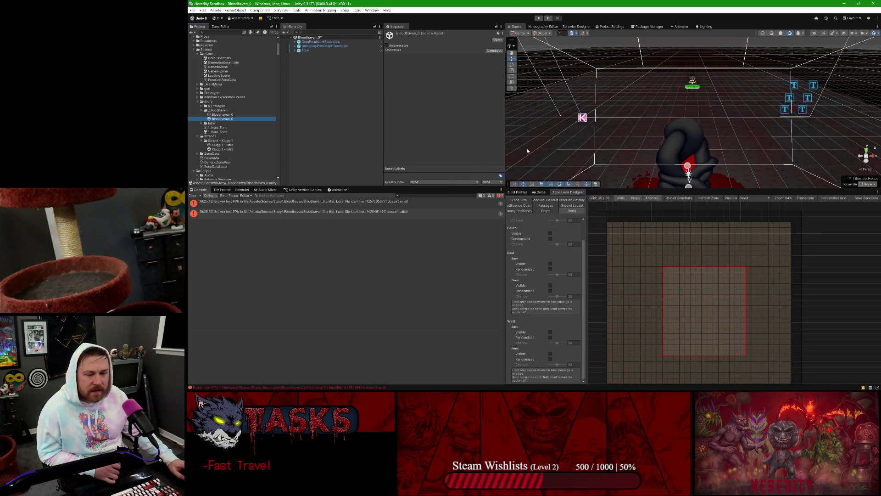
click(192, 195)
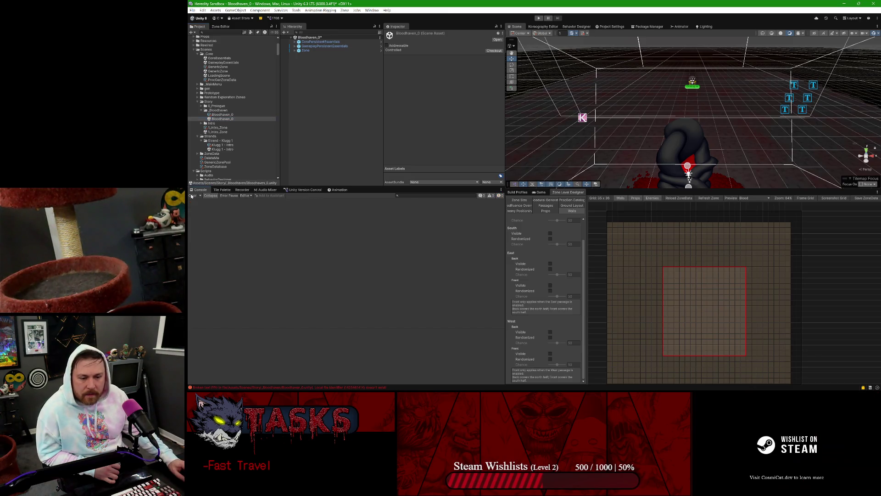
mouse_move(602, 142)
mouse_down()
mouse_move(646, 135)
mouse_move(633, 128)
mouse_up()
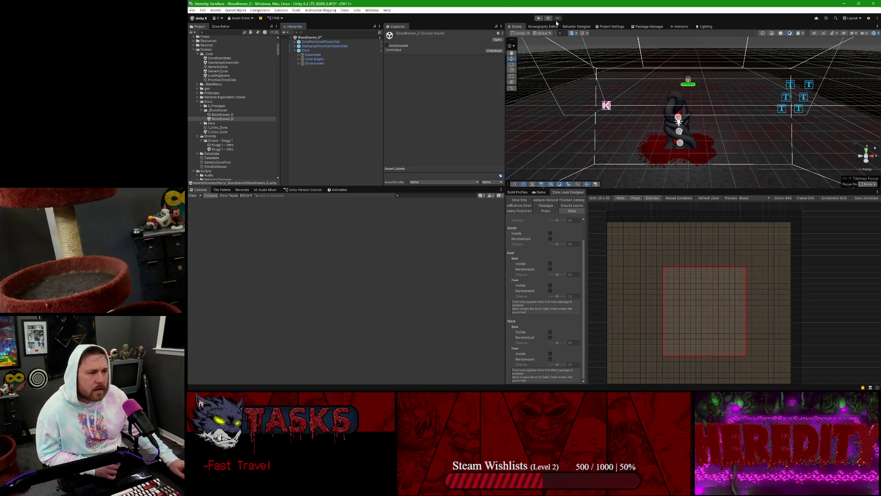
click(538, 18)
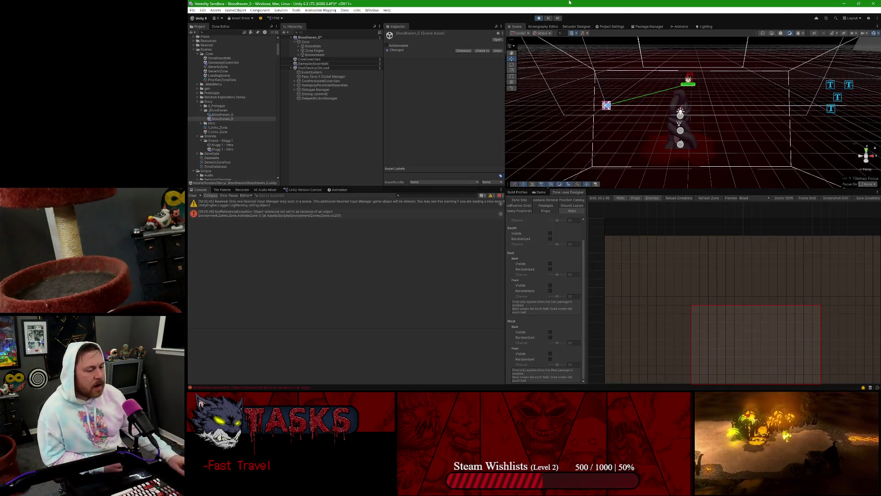
click(537, 193)
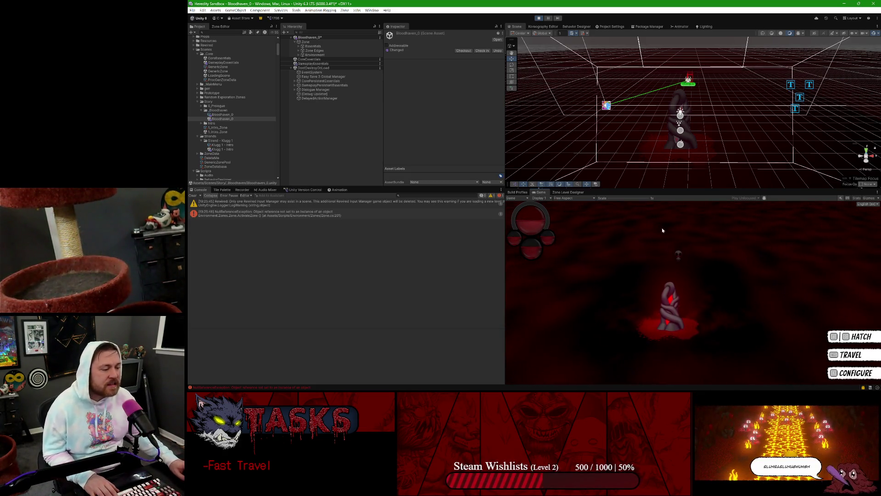
Step: Hatch the sprout, talk to the character, walk onto the creature and fast travel
key(e)
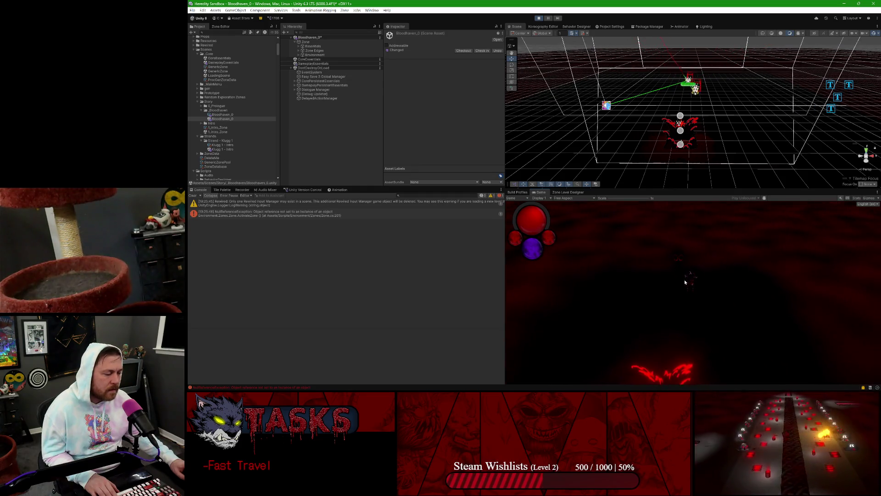
key(e)
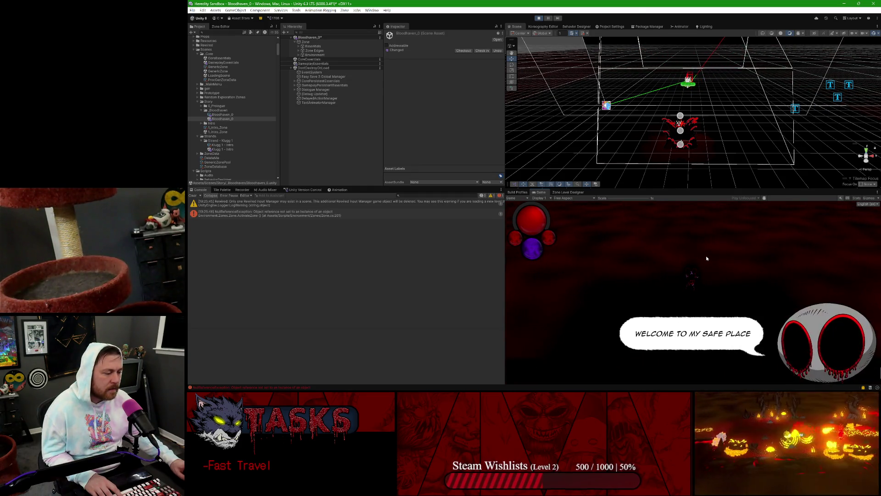
key(e)
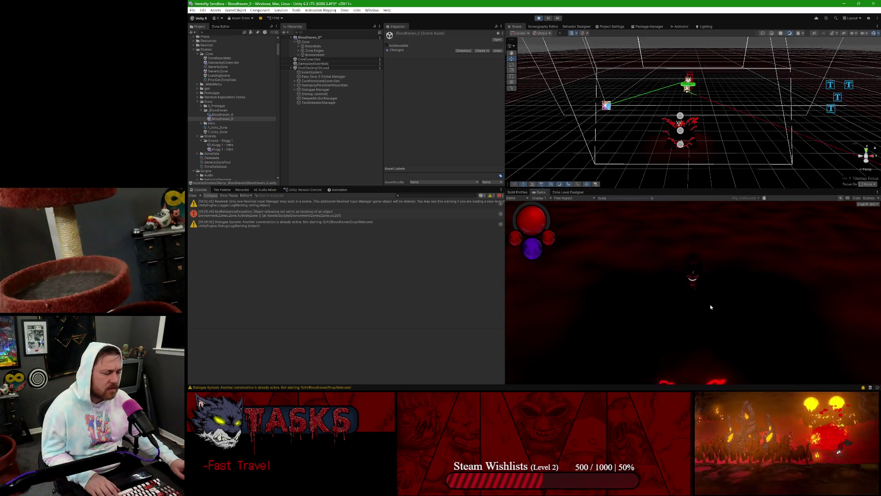
key(s)
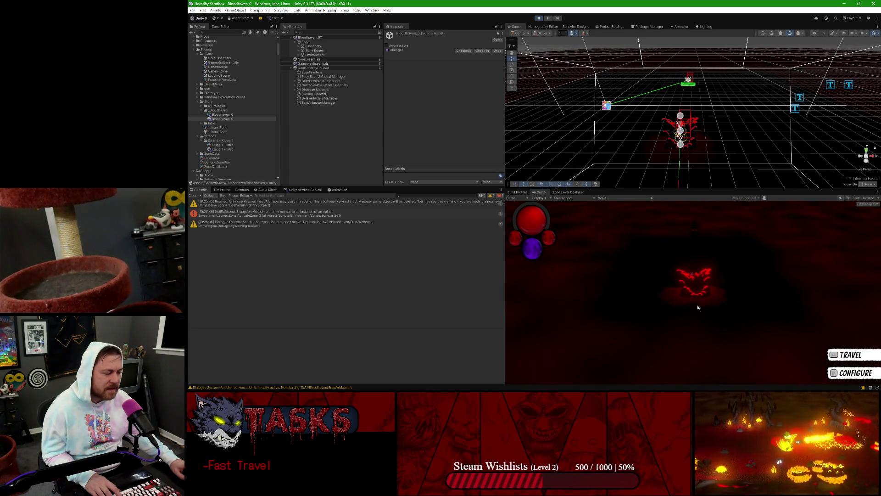
key(space)
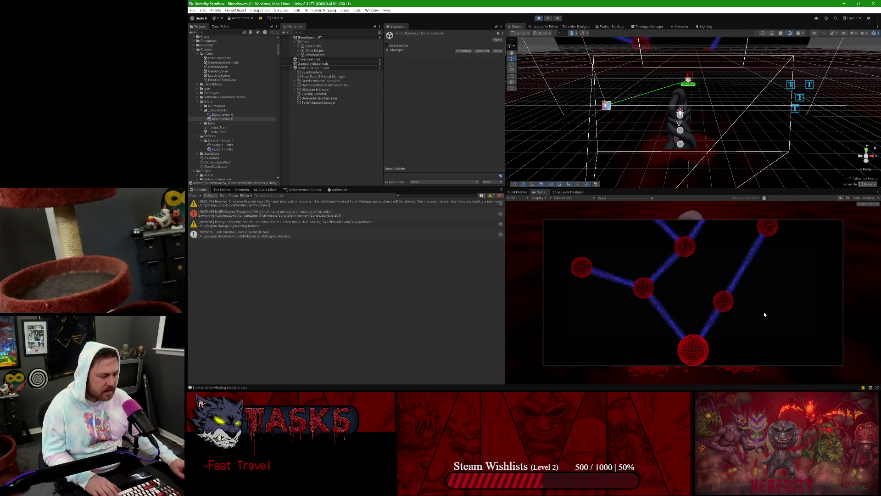
Step: Try Spheres 3 and 2 on the travel map, inspect logged errors and essentials objects, then stop play
click(643, 288)
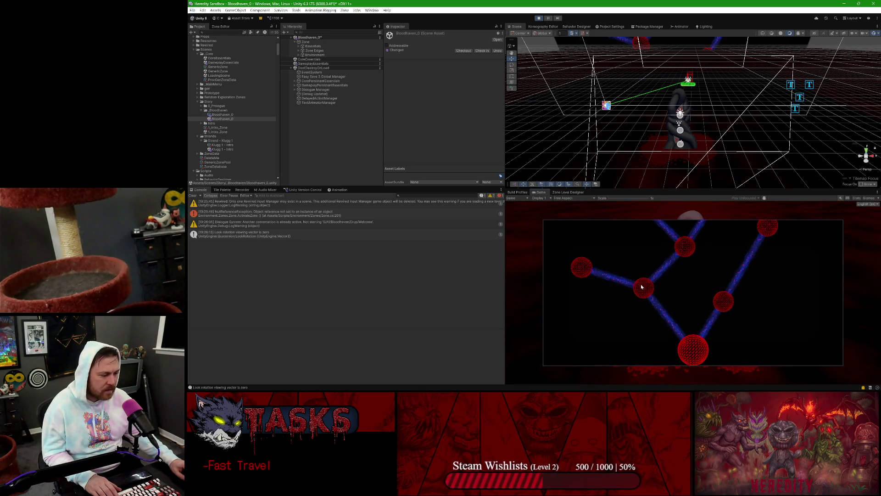
click(767, 299)
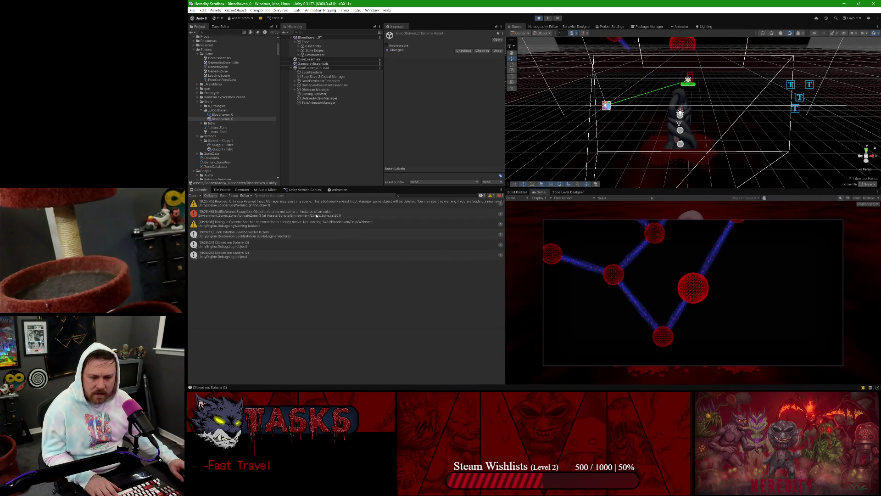
click(315, 215)
click(320, 204)
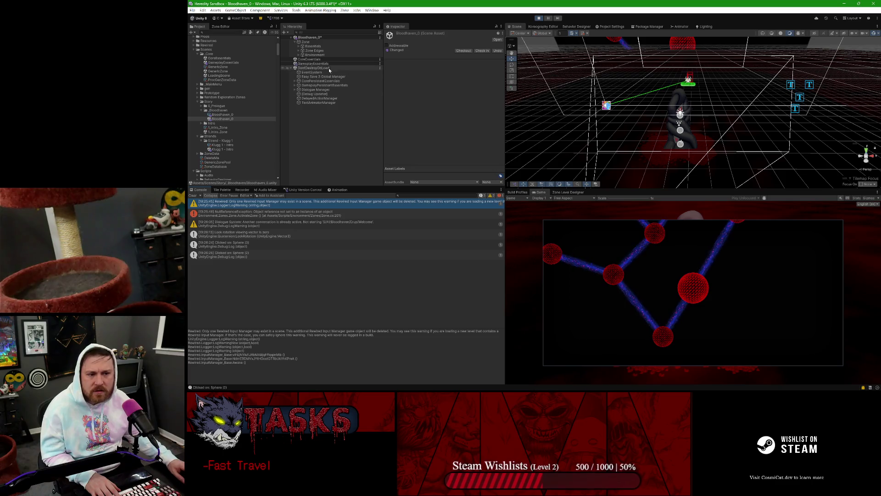
click(324, 81)
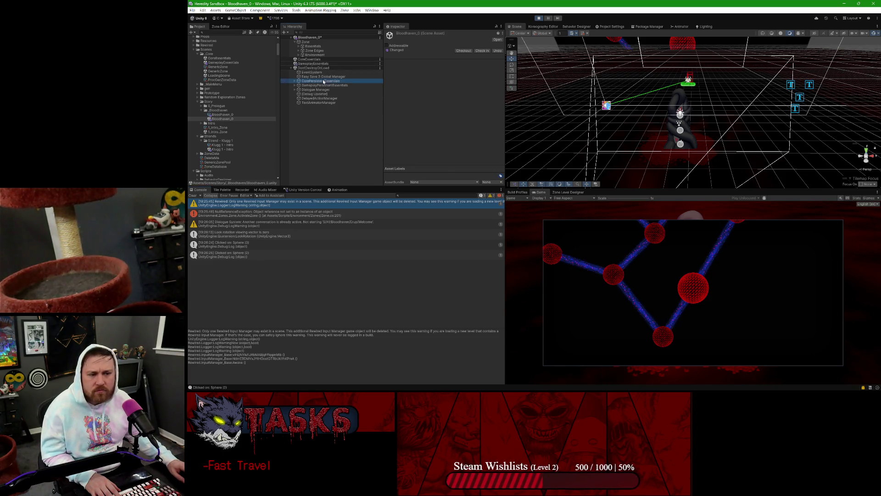
click(350, 85)
click(540, 19)
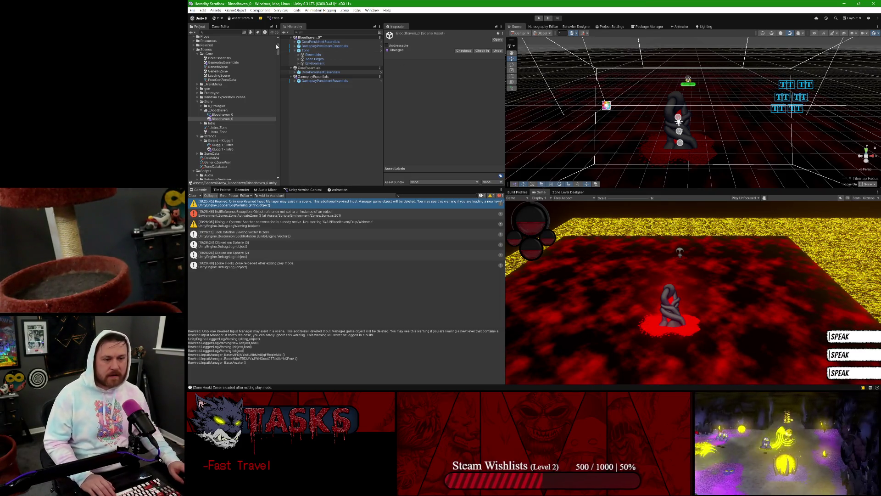
Step: Delete GameplayPersistentEssentials and CorePersistentEssentials, then check Zone Edges and Environment
click(312, 46)
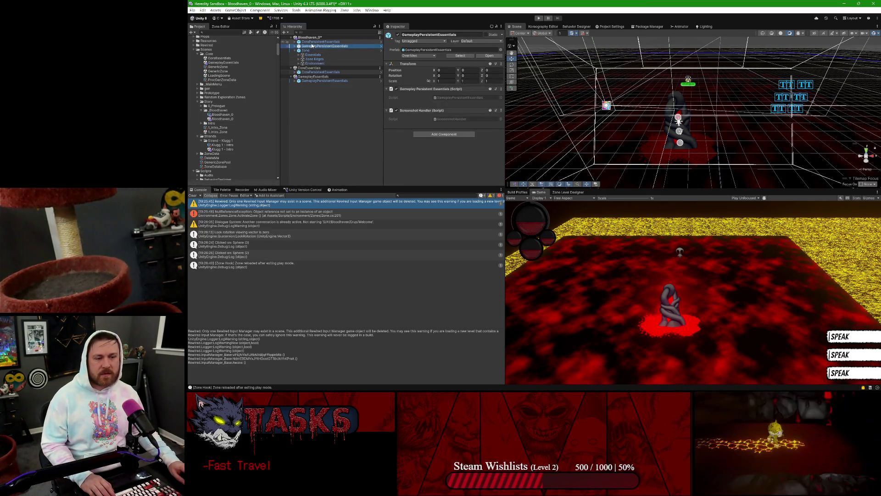
ctrl+click(317, 42)
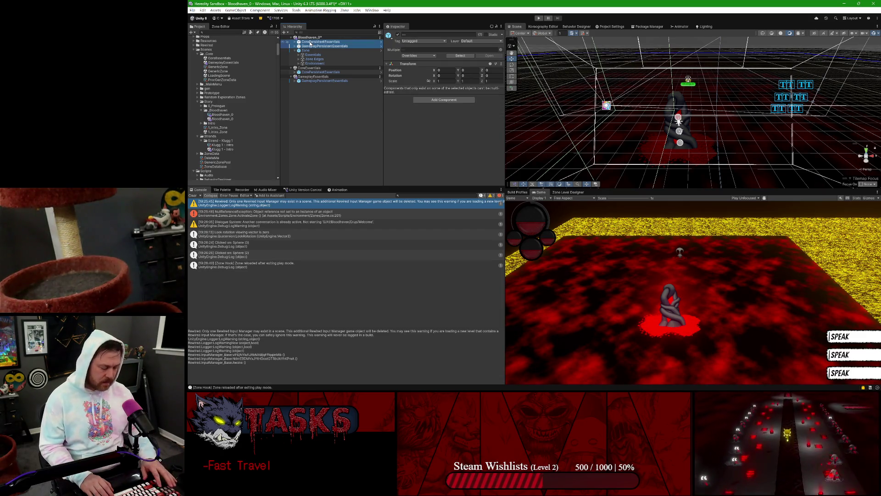
key(Delete)
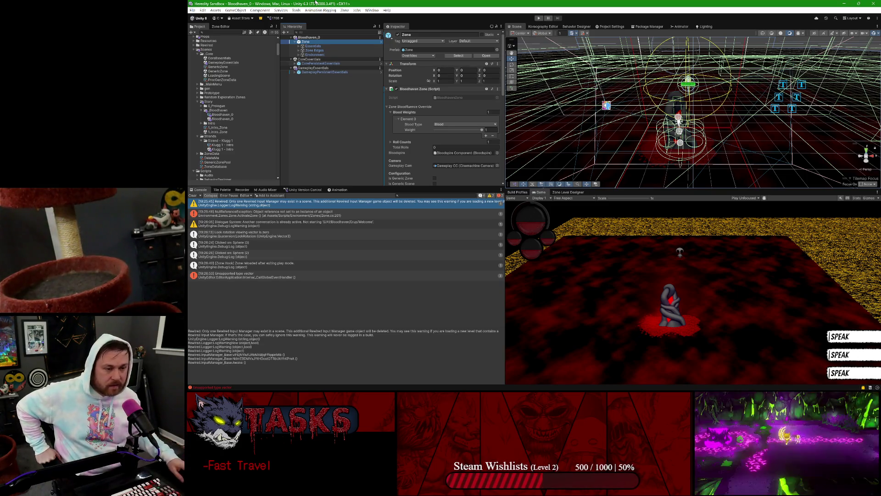
click(323, 51)
click(319, 55)
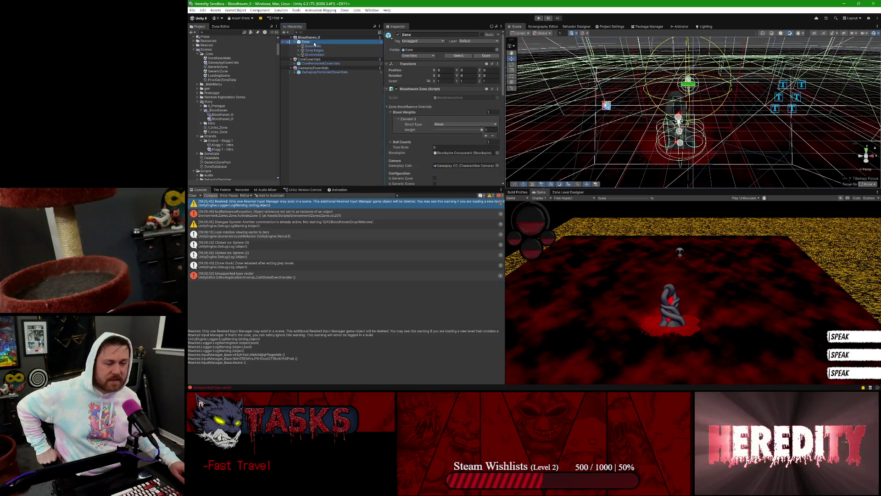
click(314, 51)
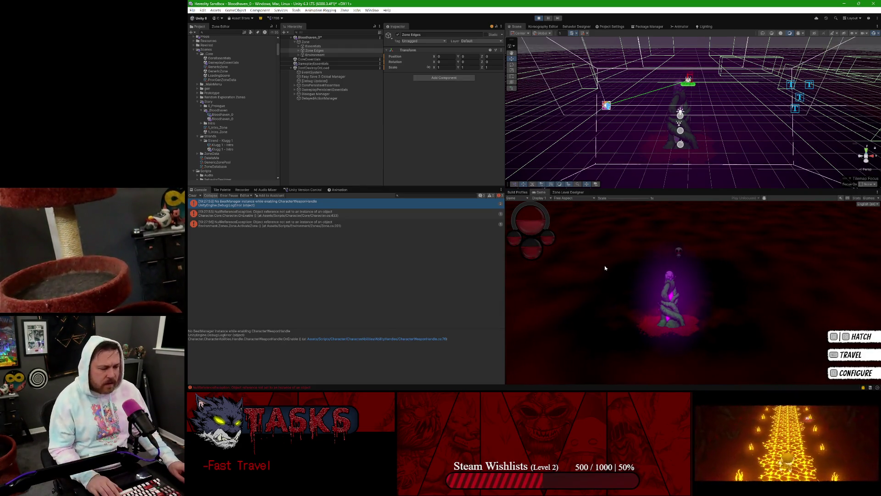
Step: Hatch the altar creature, walk the player upward, and inspect the logged null-reference errors
key(e)
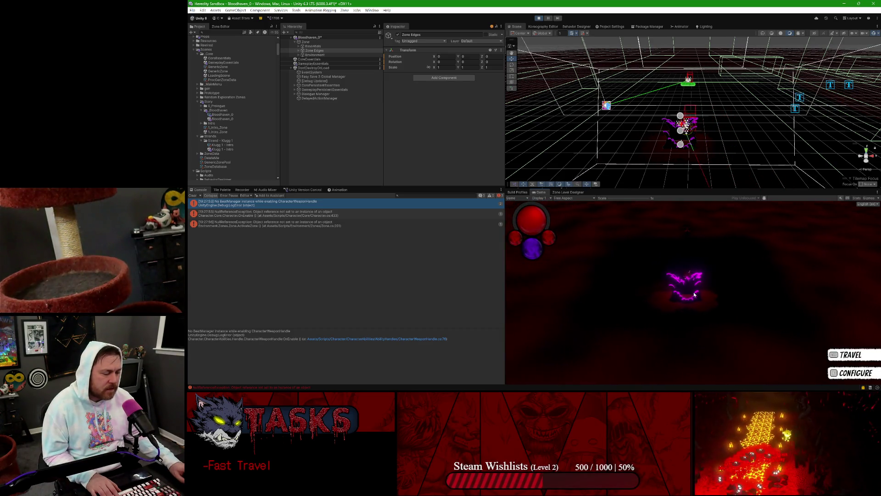
key(d)
key(w)
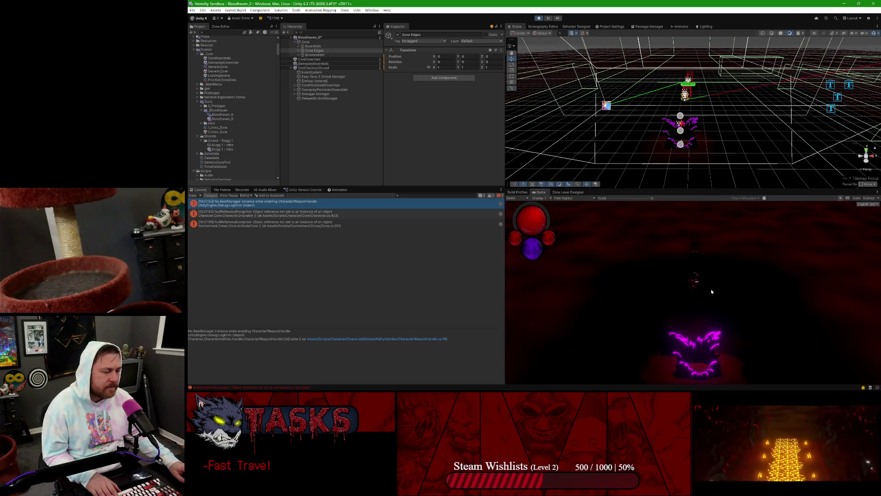
key(w)
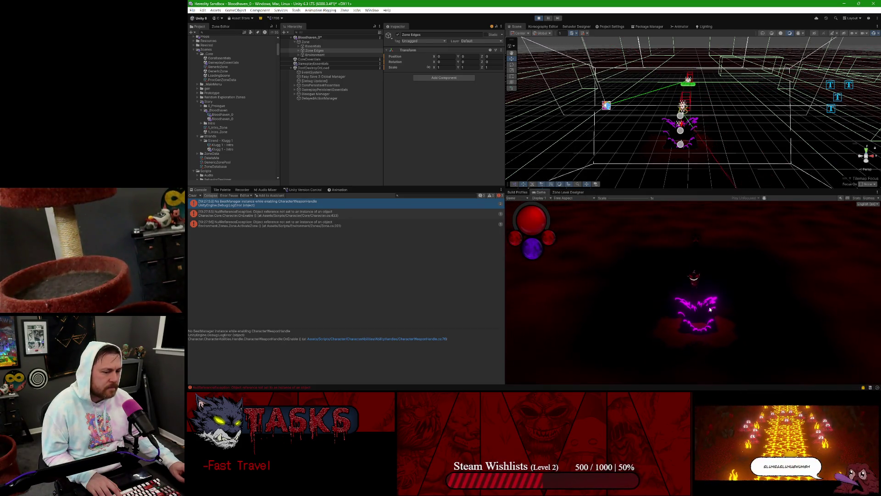
click(248, 224)
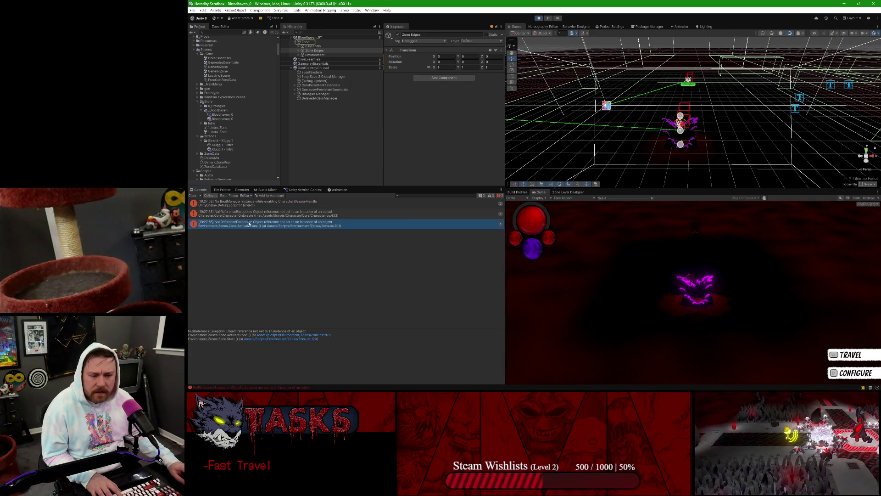
click(247, 214)
click(245, 205)
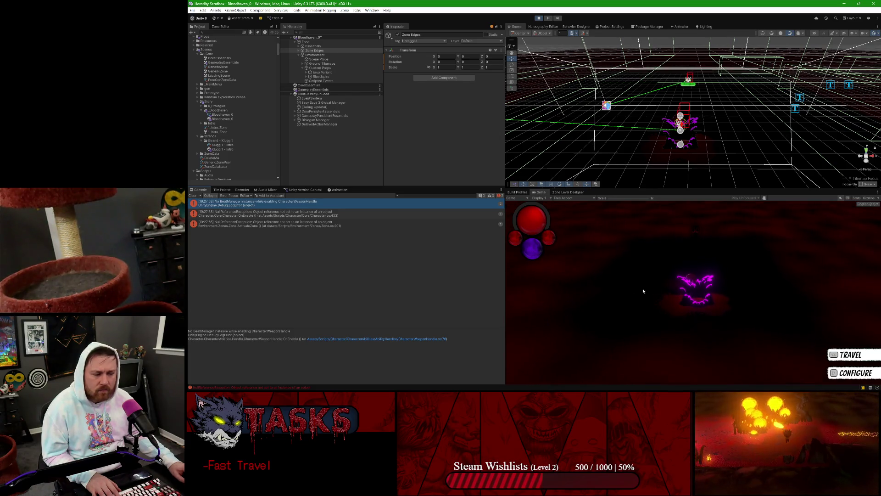
Step: Travel away, hatch and erupt the vine pod, and toggle the travel map
key(space)
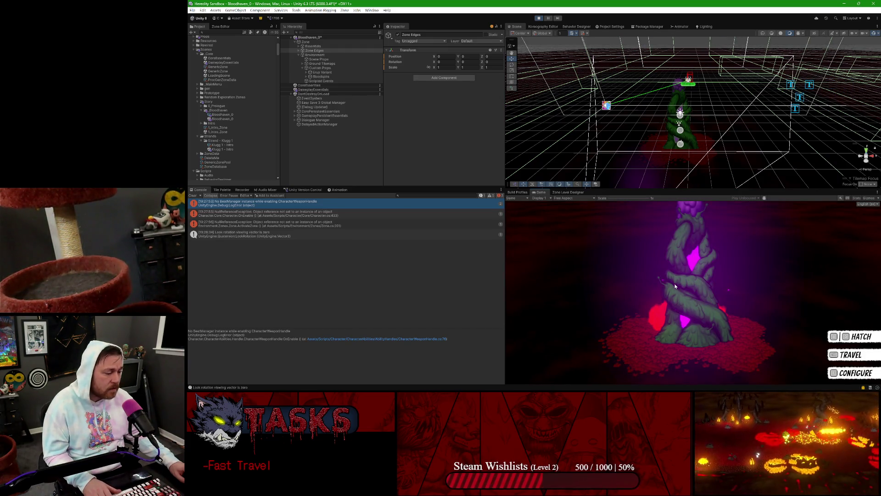
key(e)
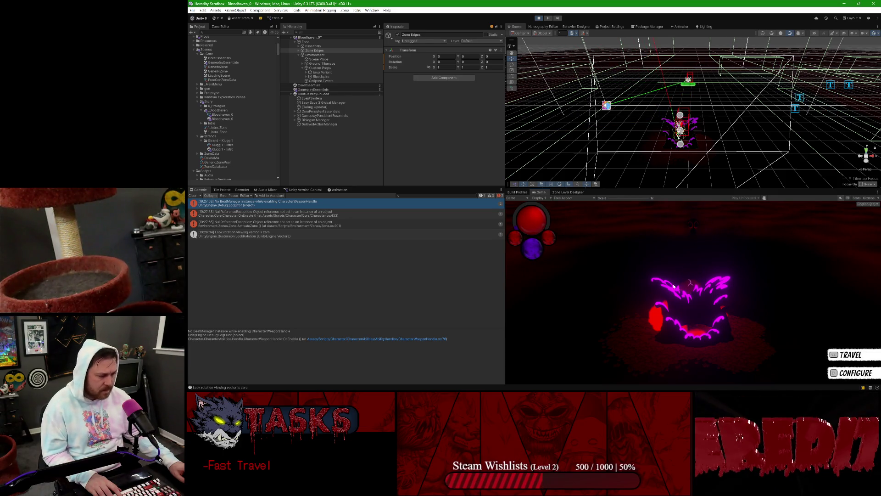
key(e)
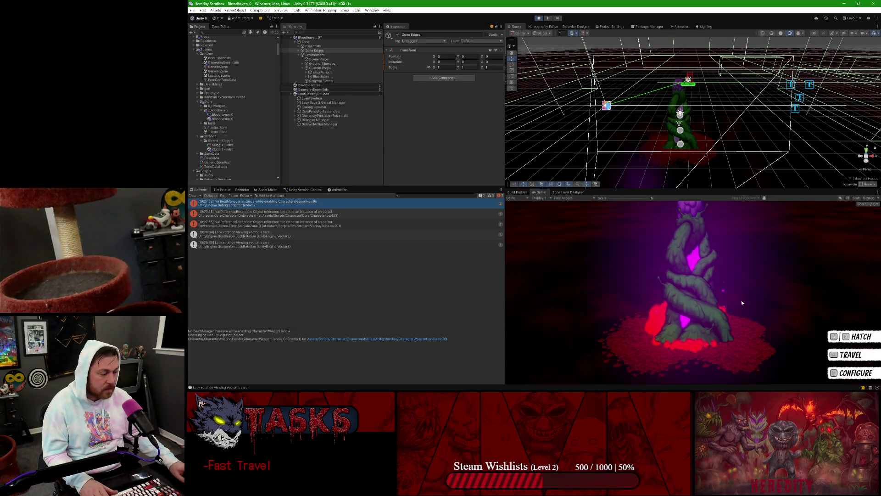
key(Tab)
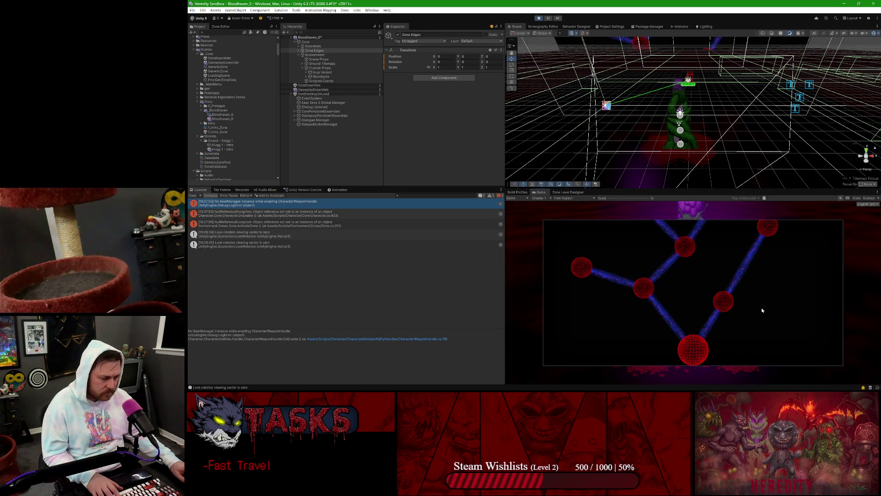
key(Tab)
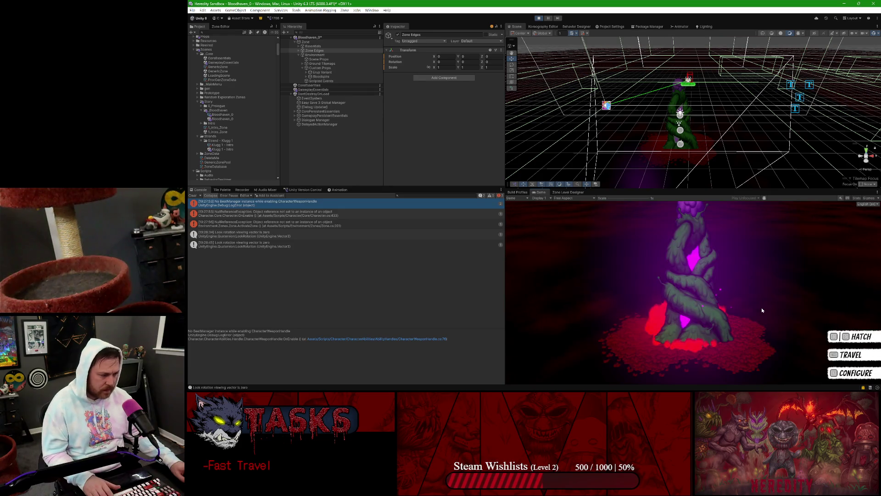
key(a)
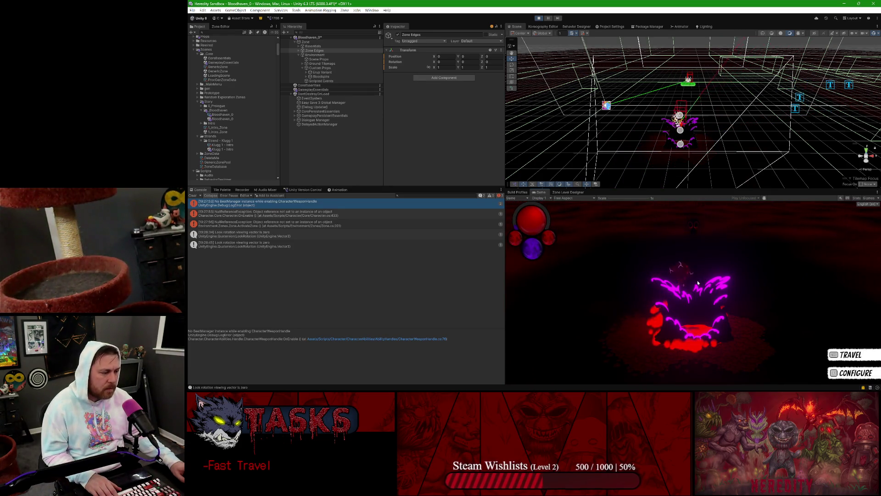
Step: Walk the player around the altar and fire laser and fireball attacks
key(w)
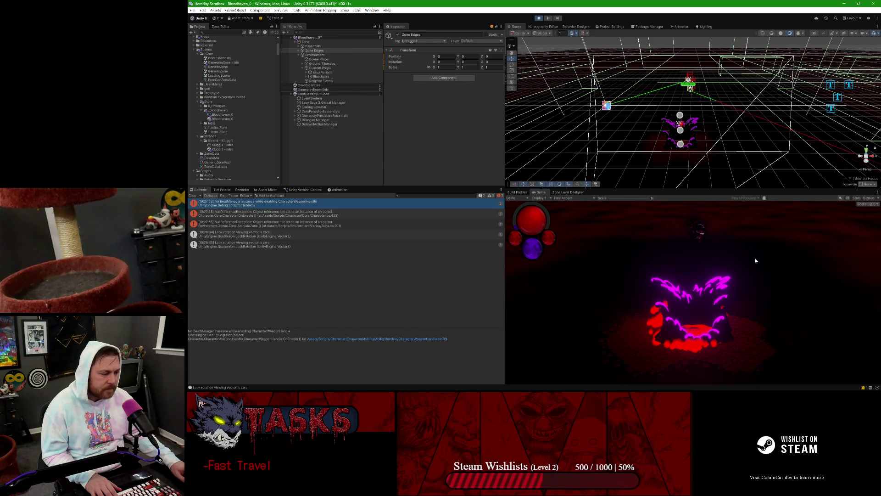
key(s)
key(d)
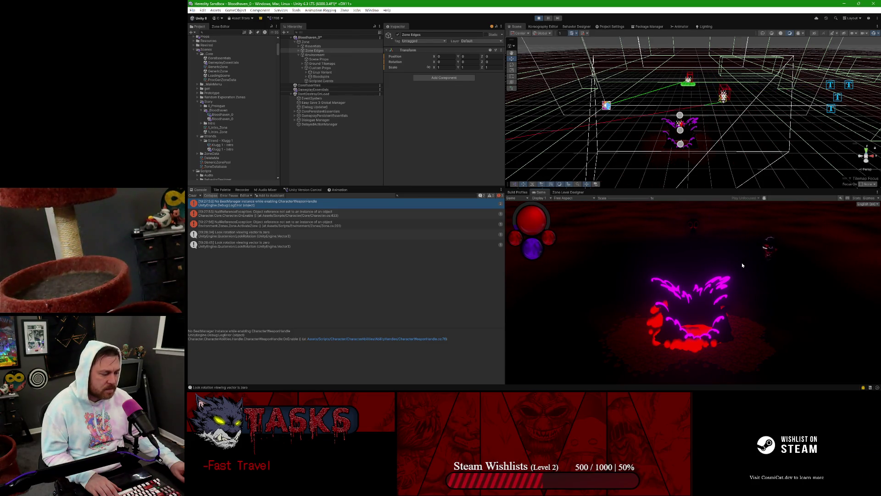
key(s)
key(a)
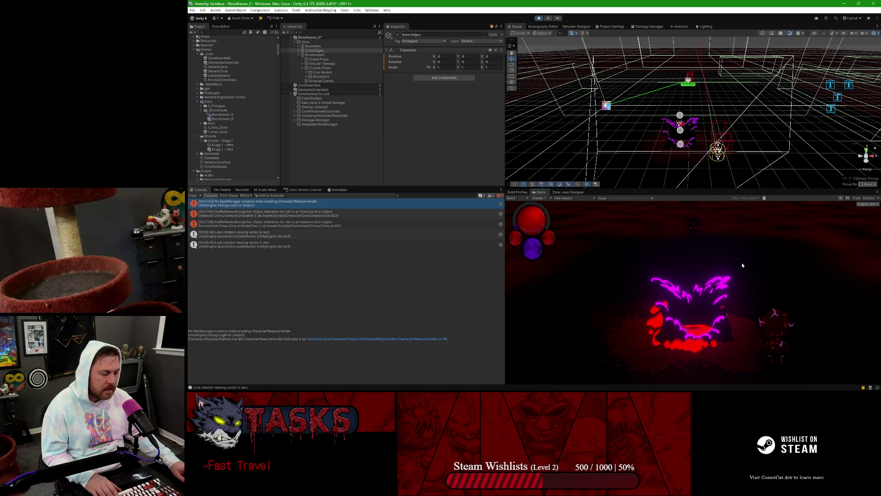
key(a)
key(w)
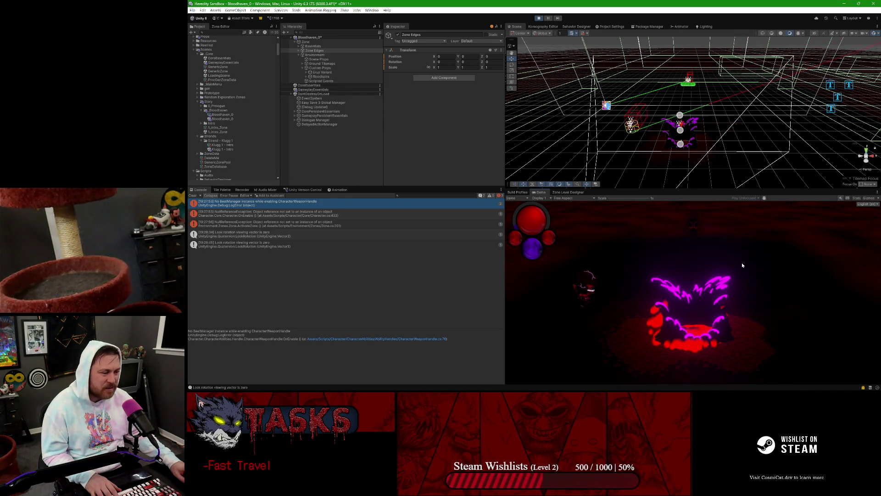
key(w)
key(d)
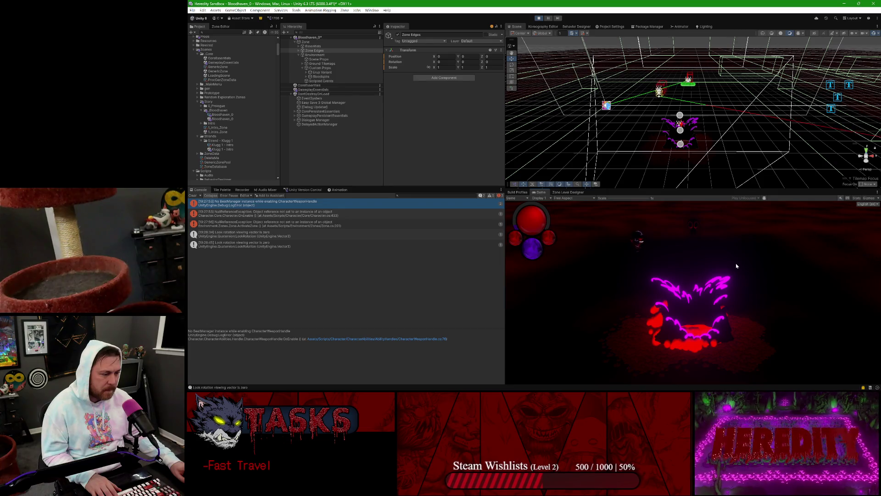
key(d)
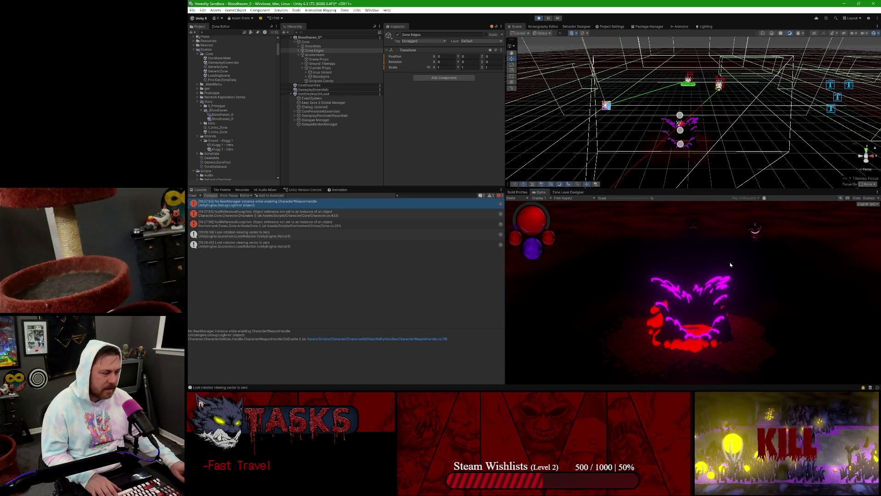
key(d)
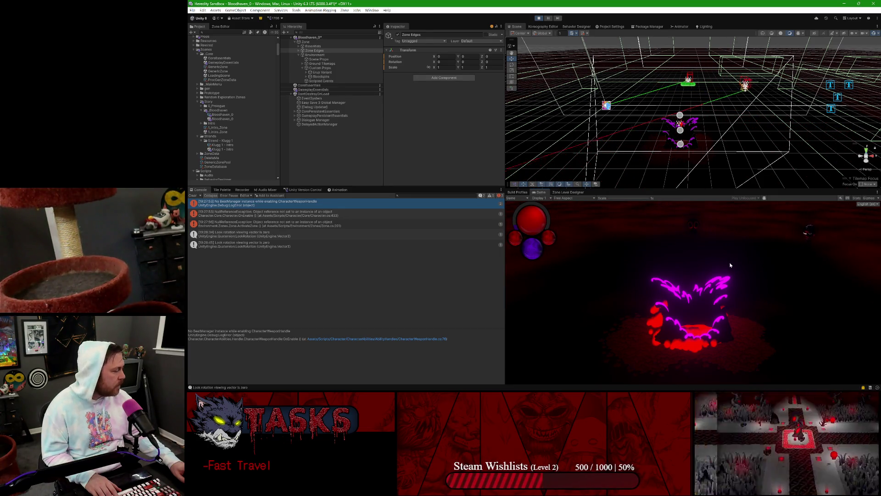
key(d)
key(s)
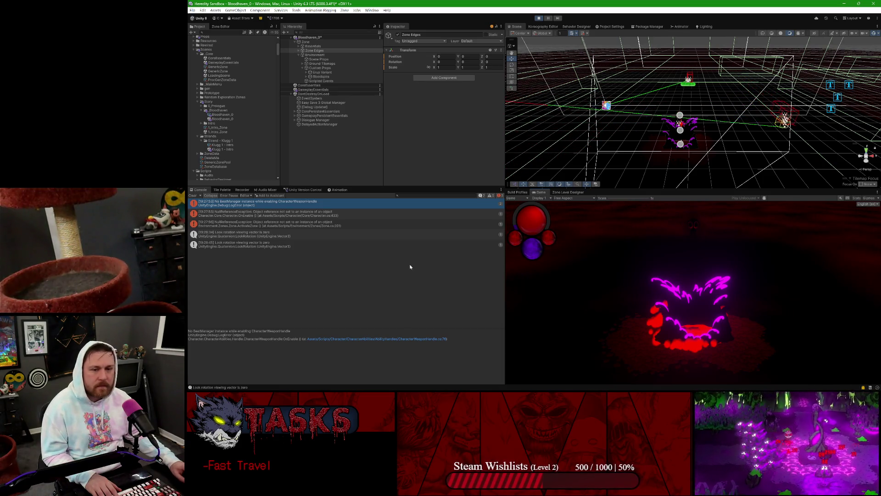
key(a)
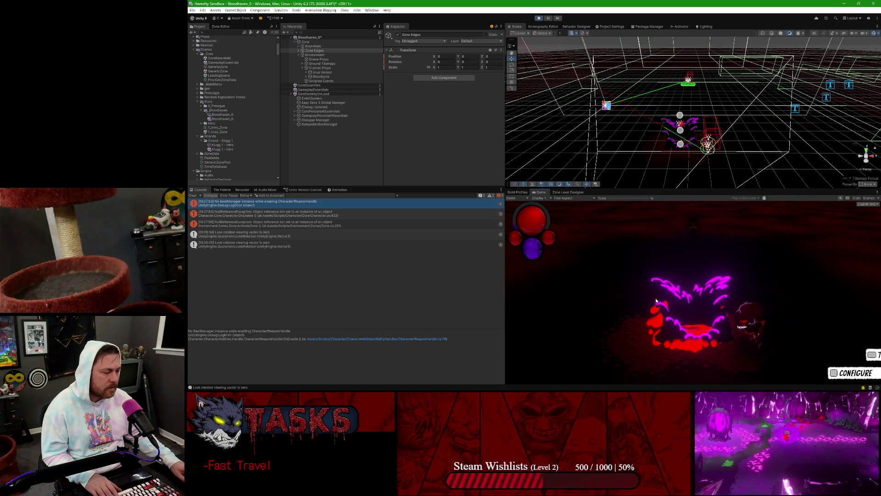
key(w)
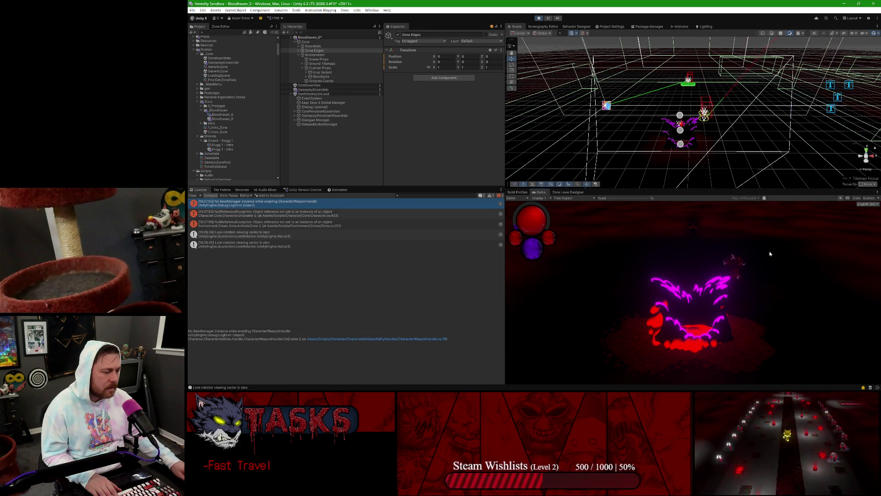
key(a)
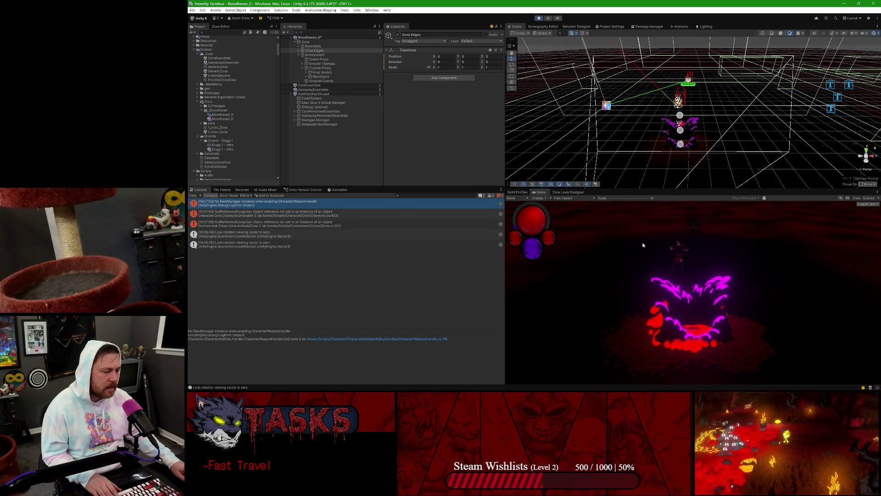
key(d)
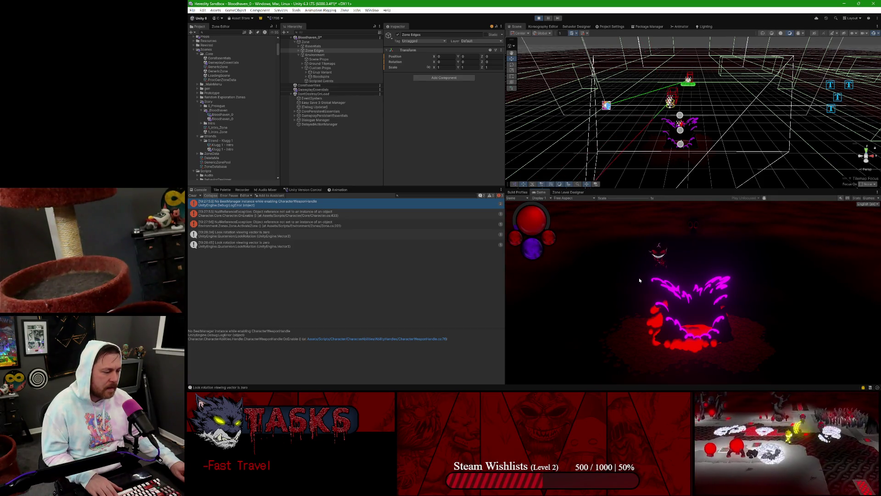
key(d)
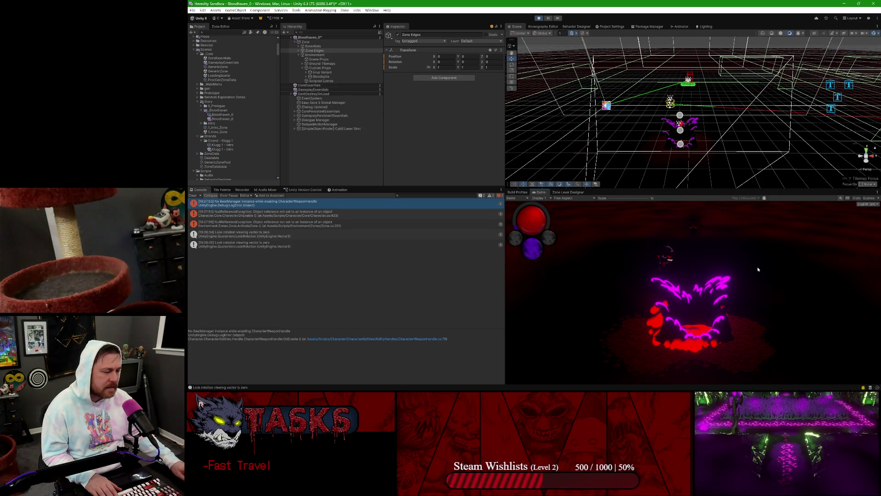
key(a)
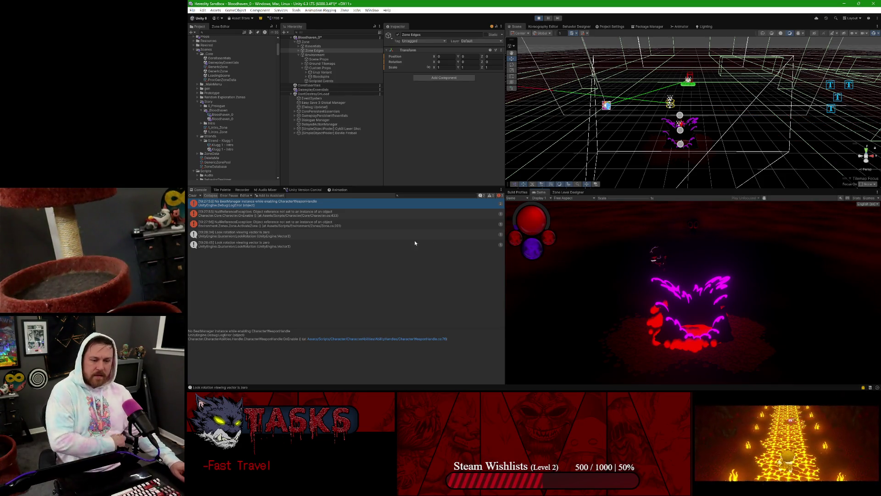
Step: Trace the Zone.ActivateZone null-reference error and view the Zone object's Bloodhaven Zone settings
click(307, 217)
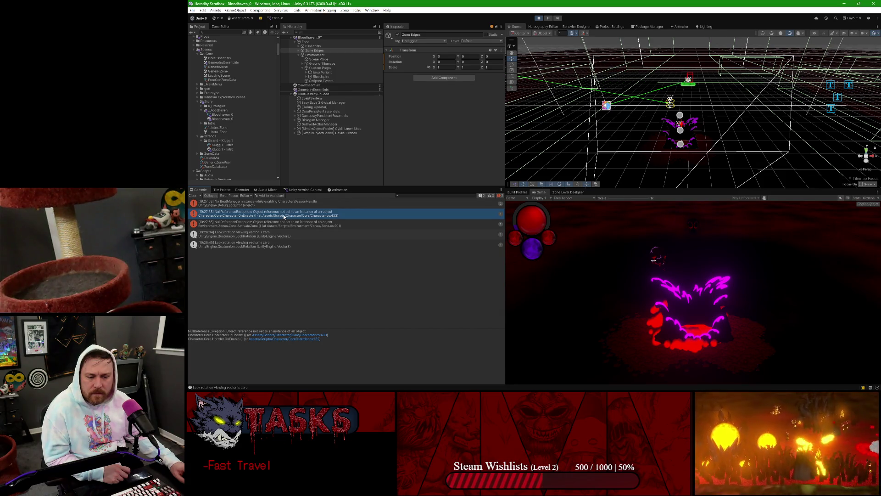
click(282, 217)
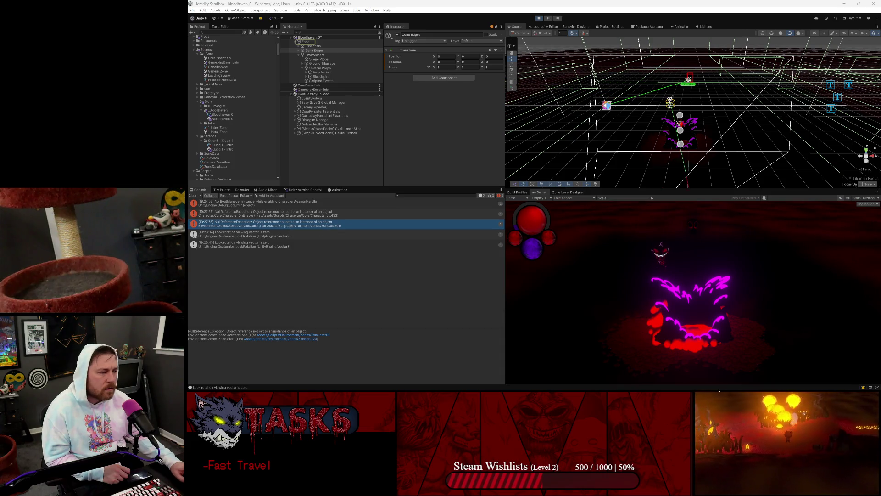
click(542, 389)
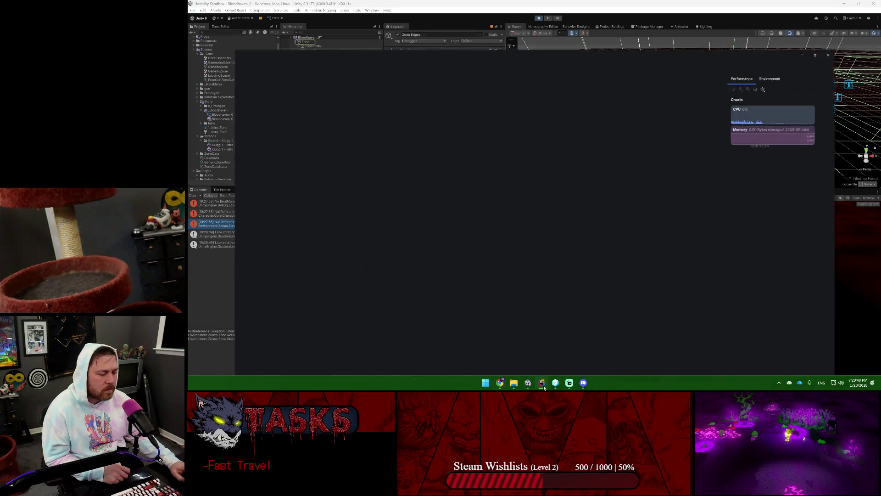
drag(372, 10, 373, 152)
click(367, 140)
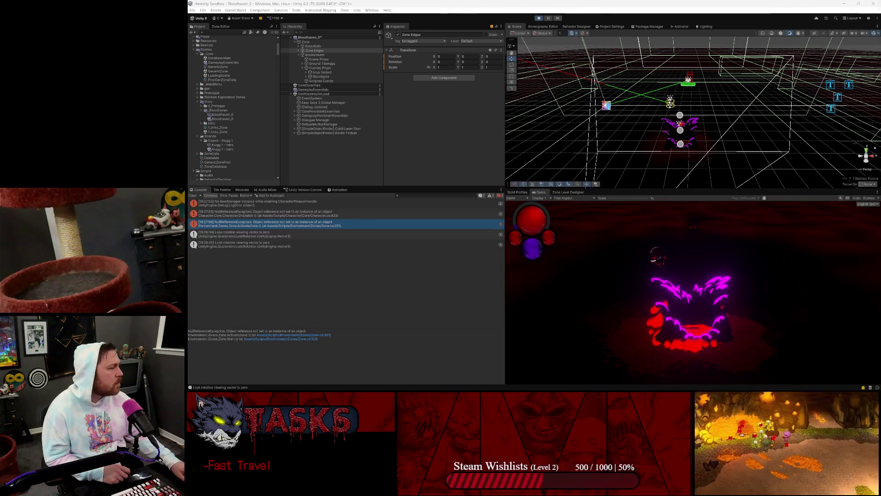
click(253, 220)
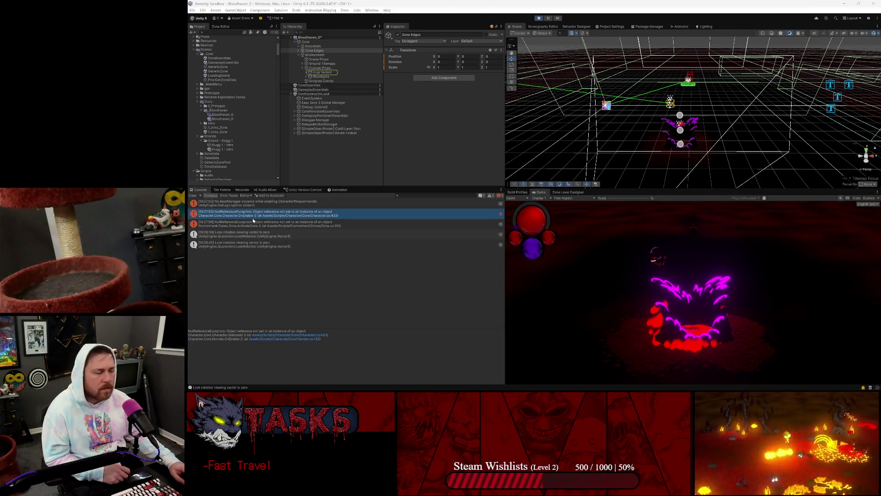
click(279, 225)
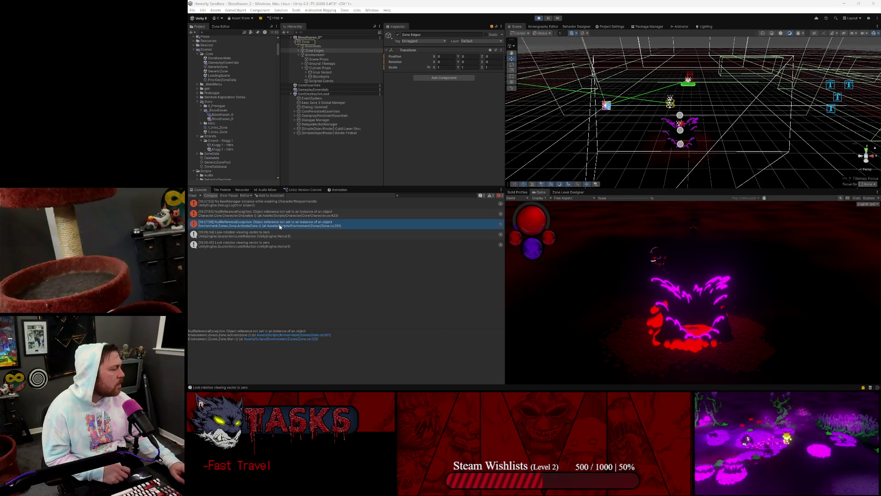
click(342, 41)
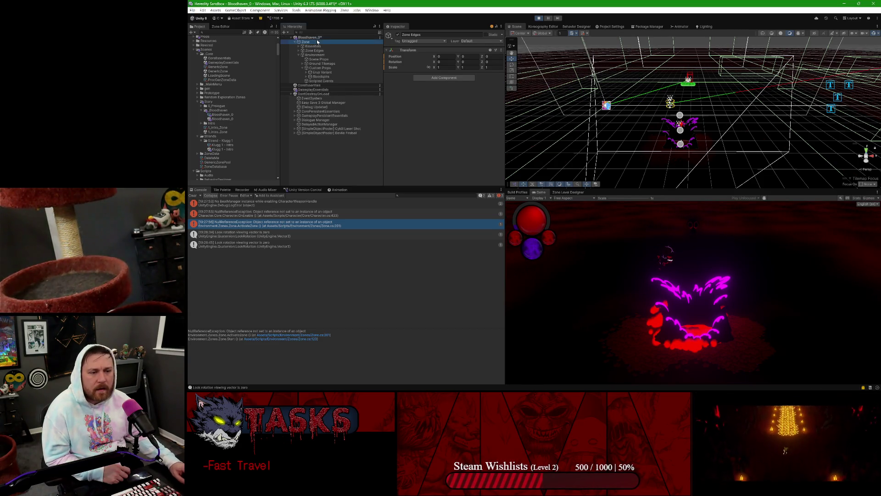
scroll(436, 103, down, 2)
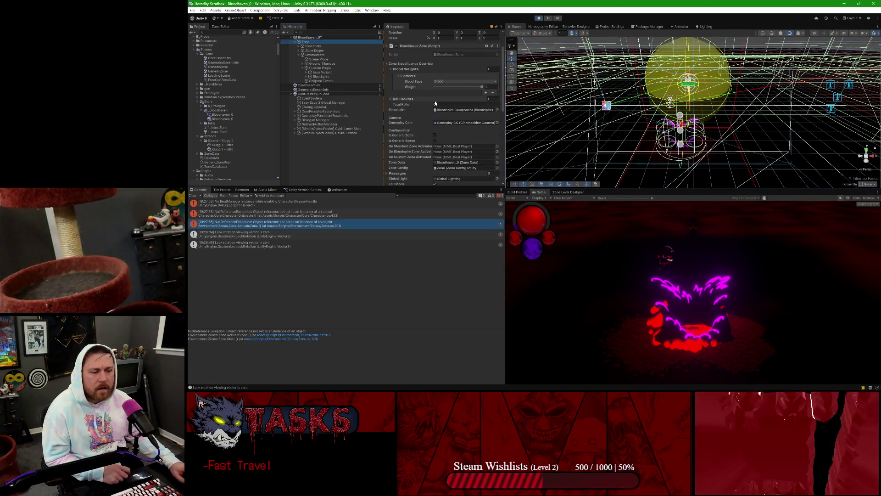
Step: Exit Play mode, review the Zone prefab's Bloodhaven Zone script override, and expand Essentials
click(539, 18)
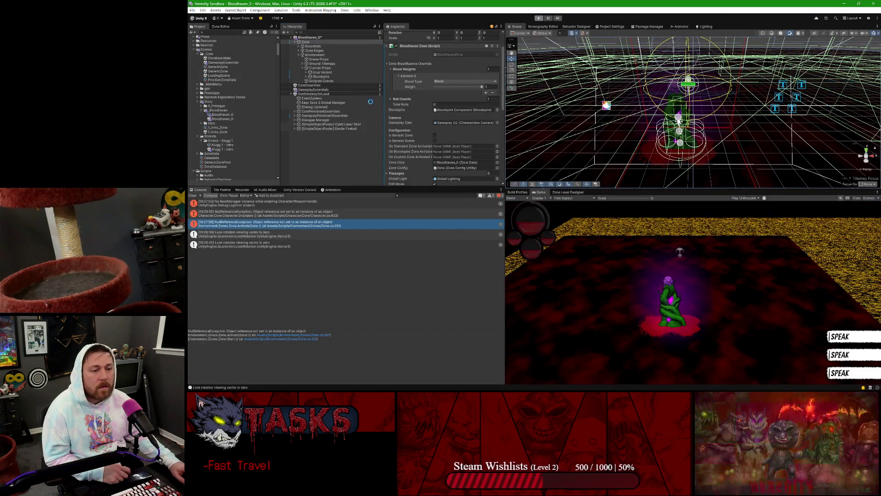
click(330, 41)
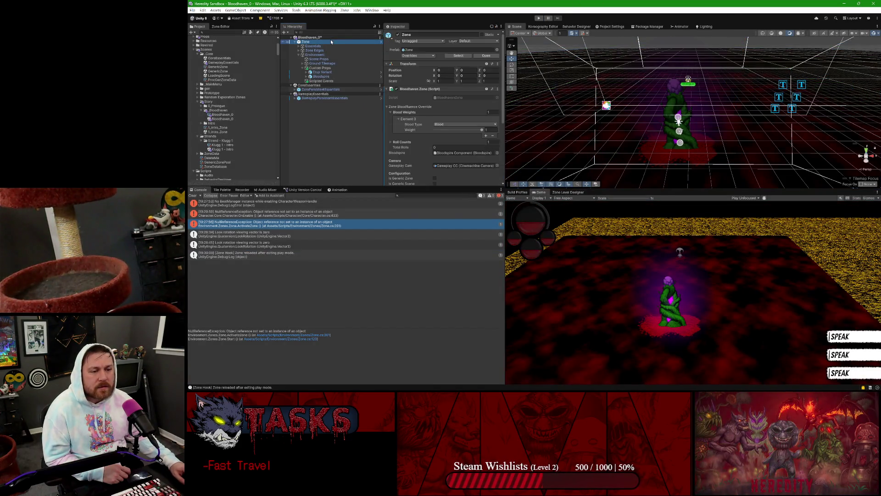
click(418, 56)
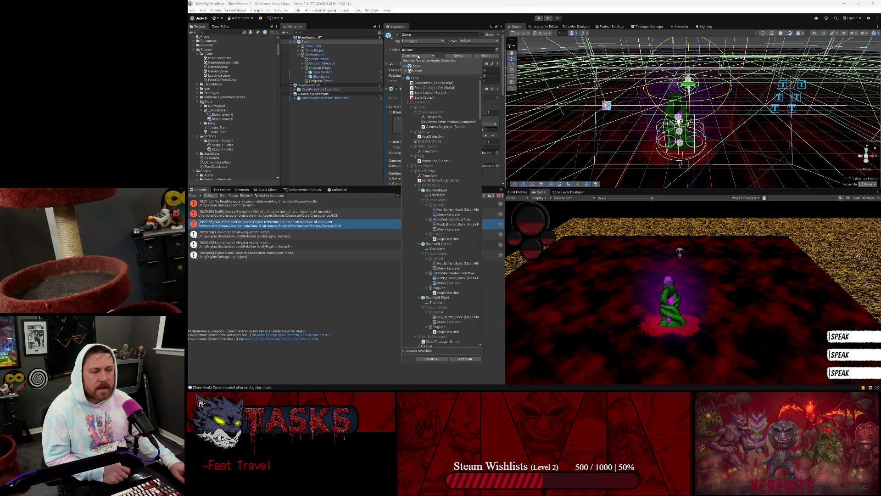
click(421, 83)
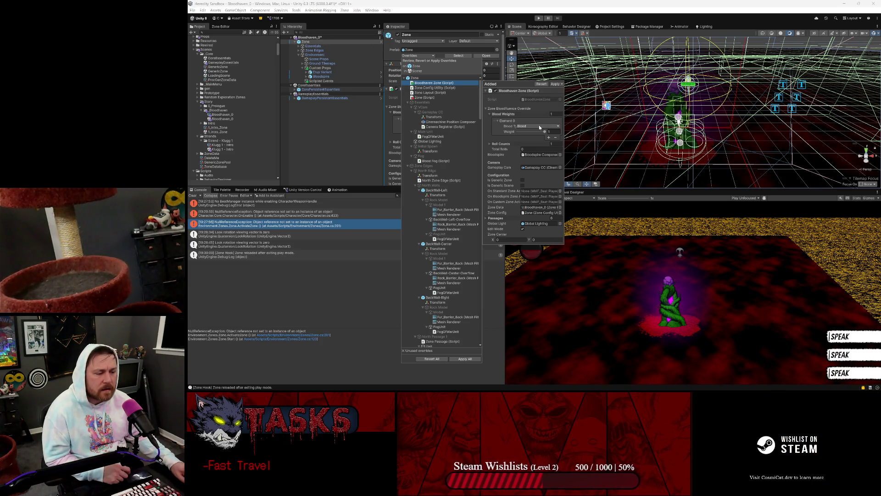
key(Escape)
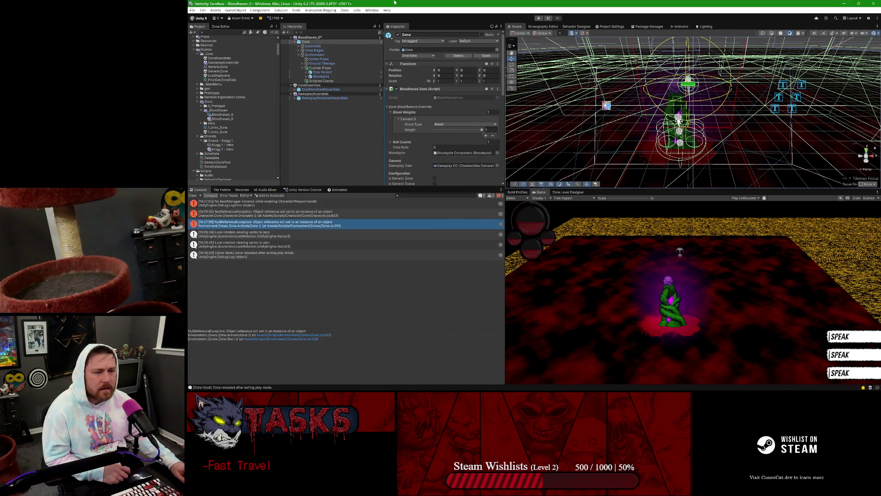
click(302, 46)
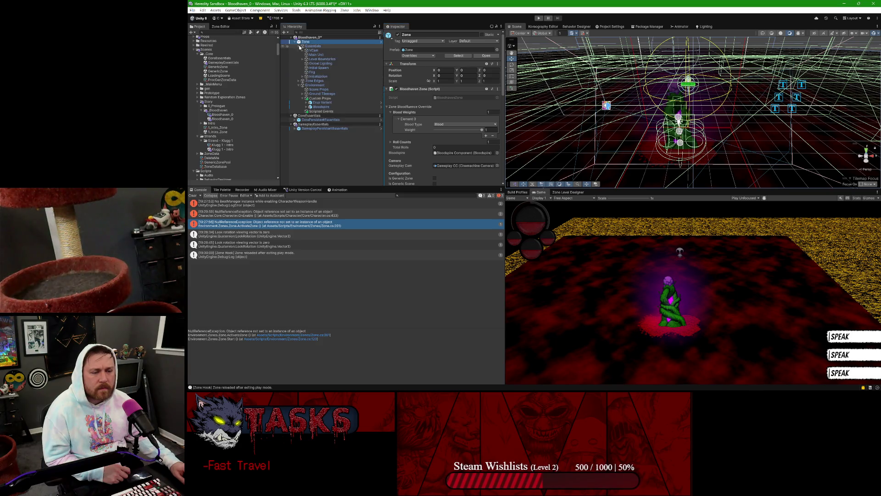
Step: Expand Initialization and scroll the Inspector to the Configuration section
click(302, 76)
scroll(413, 92, down, 1)
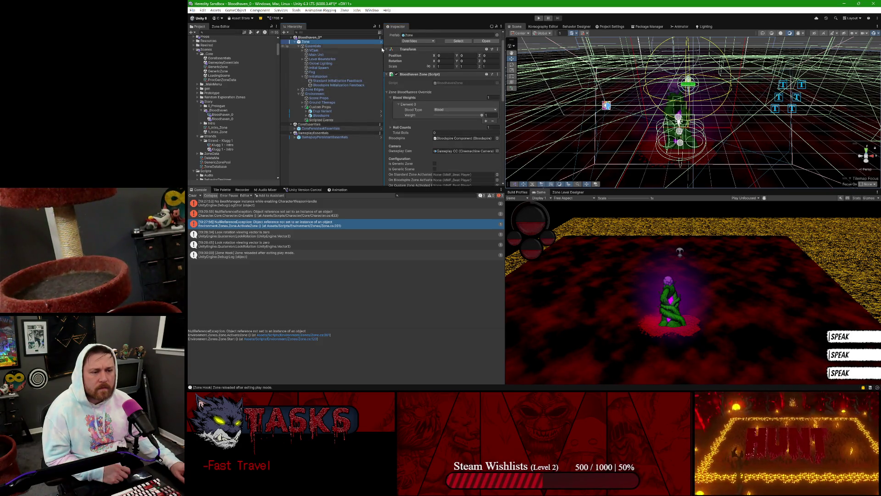
scroll(413, 92, down, 5)
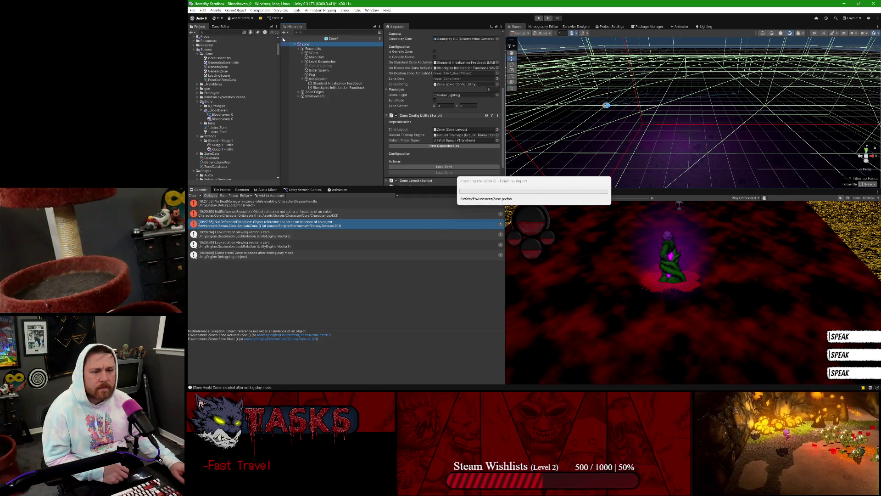
scroll(393, 102, up, 1)
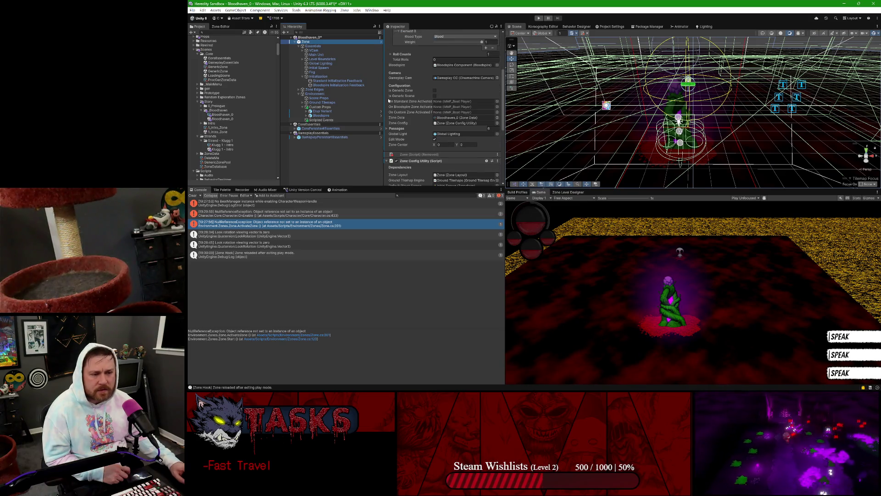
Step: Assign Standard and Bloodspire Initialization Feedback to their Zone Activated events, then hatch in play
drag(337, 81, 454, 101)
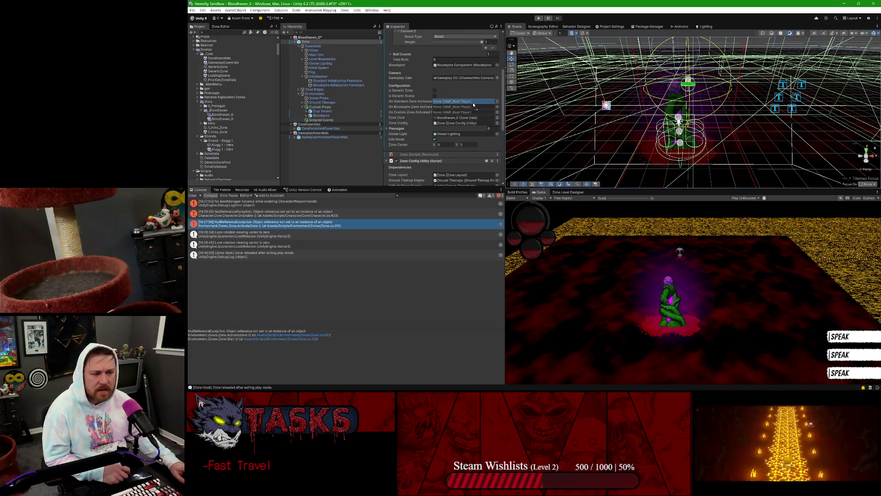
drag(337, 85, 461, 107)
scroll(436, 92, up, 2)
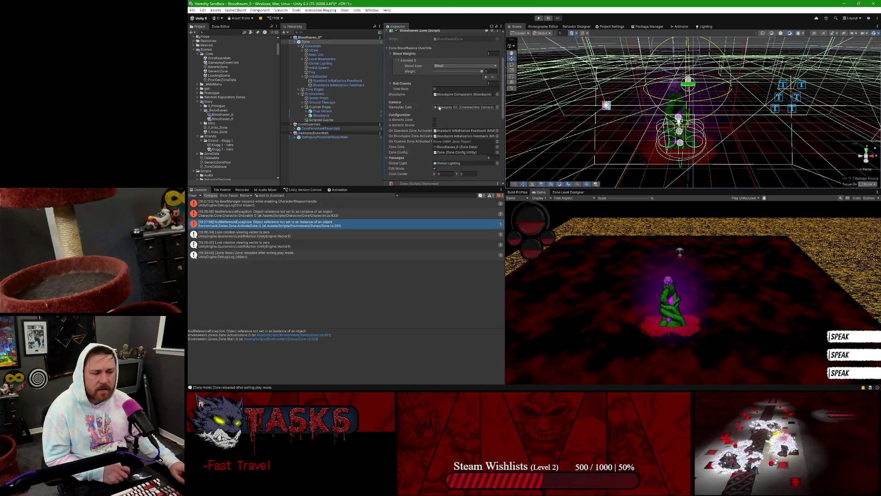
scroll(439, 92, down, 5)
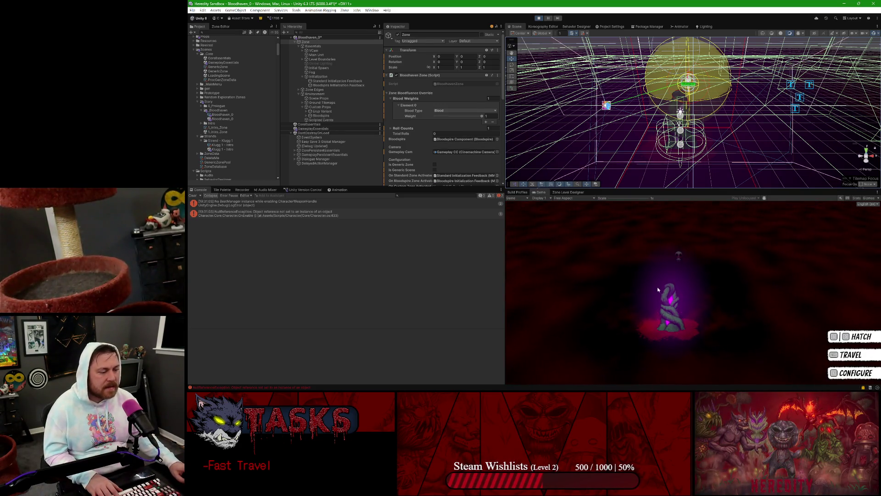
key(e)
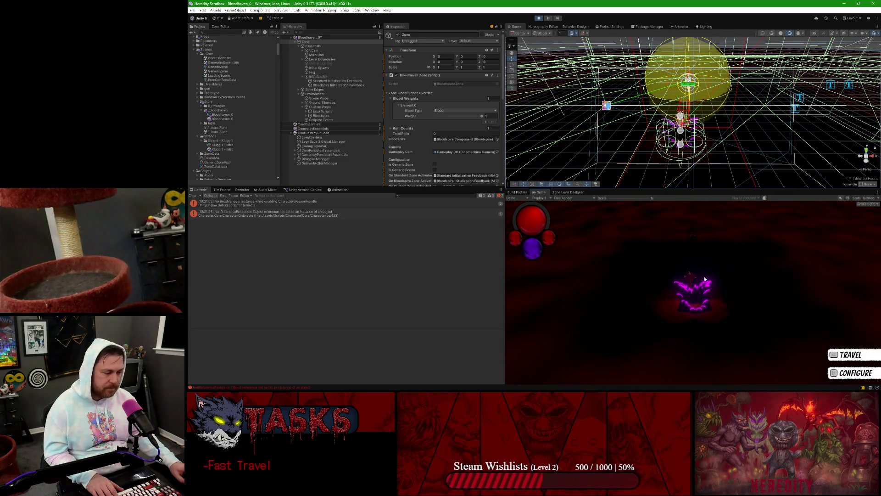
Step: Hatch the Bloodspire with Space and walk the character around the arena using WASD
key(e)
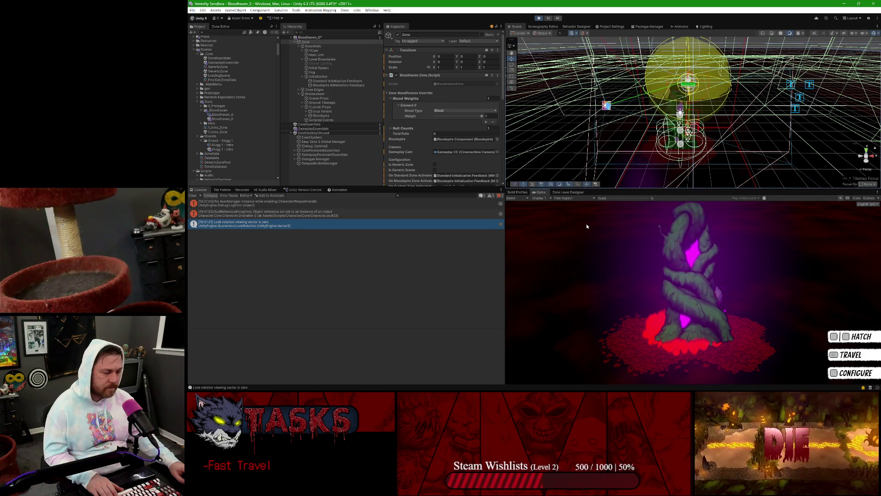
key(space)
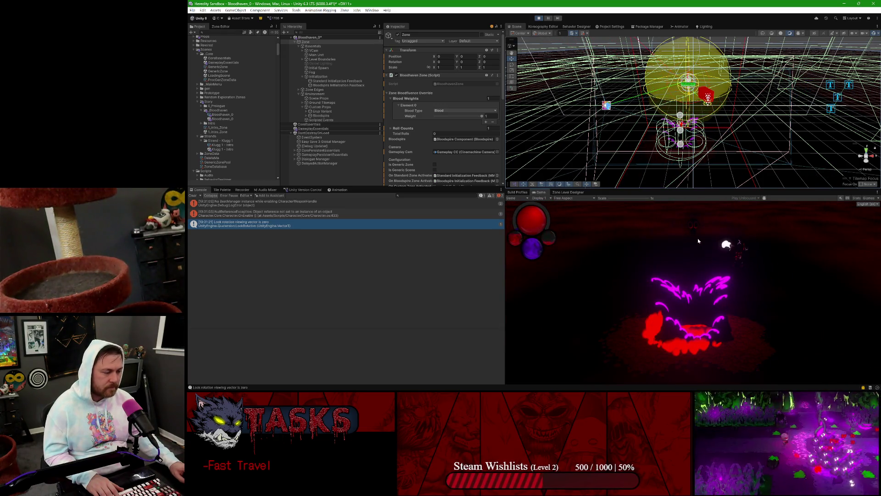
key(a+s)
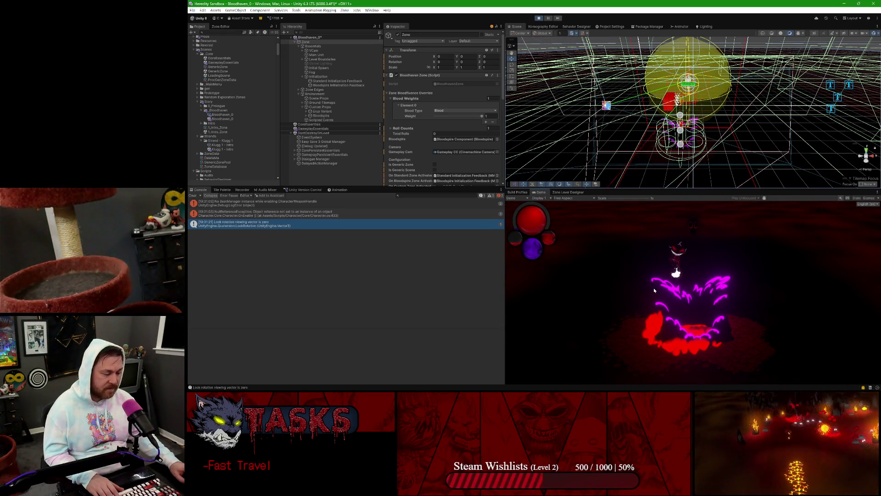
key(w)
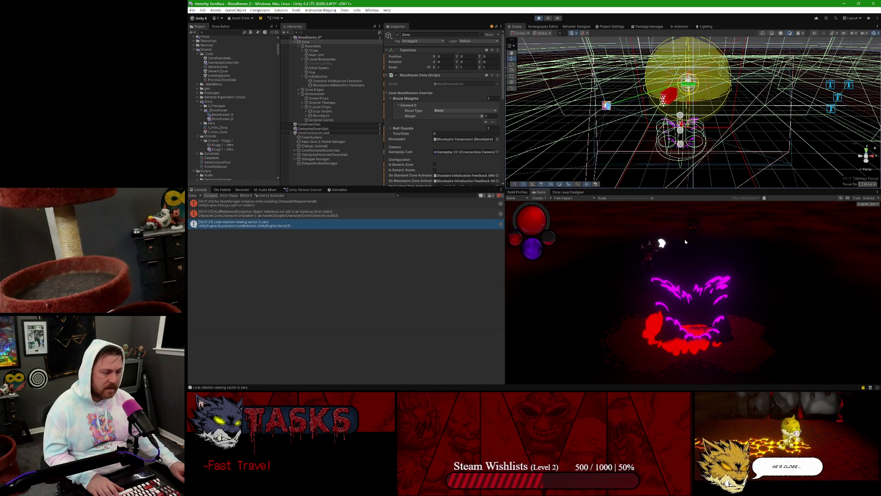
key(d)
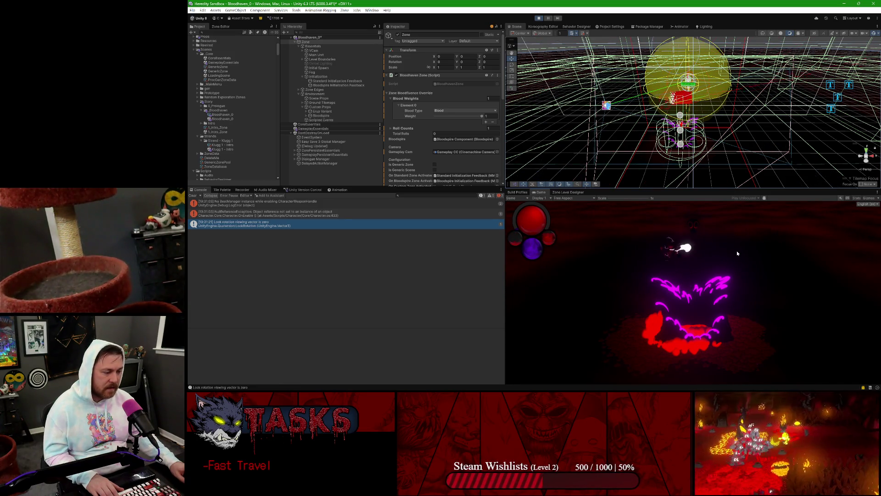
key(a)
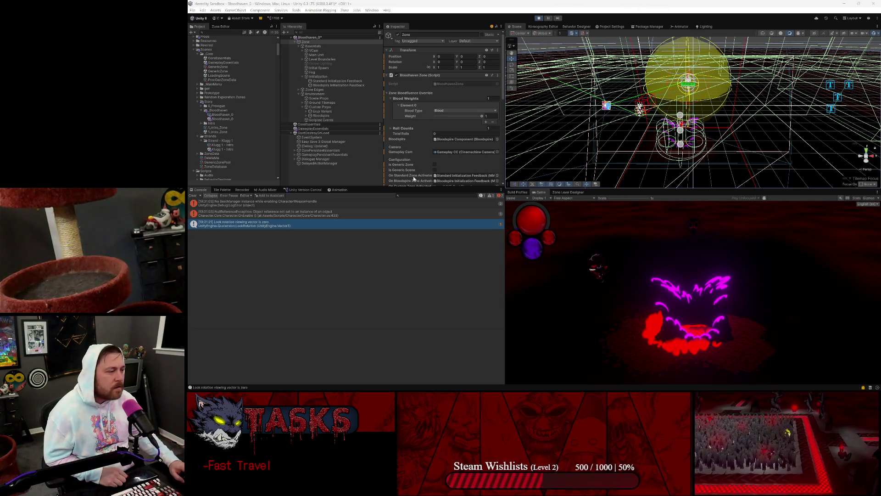
click(604, 3)
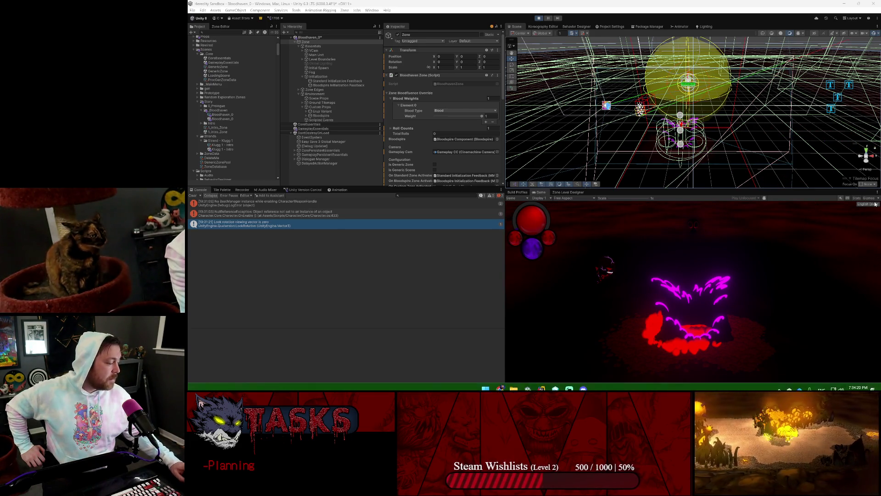
click(575, 3)
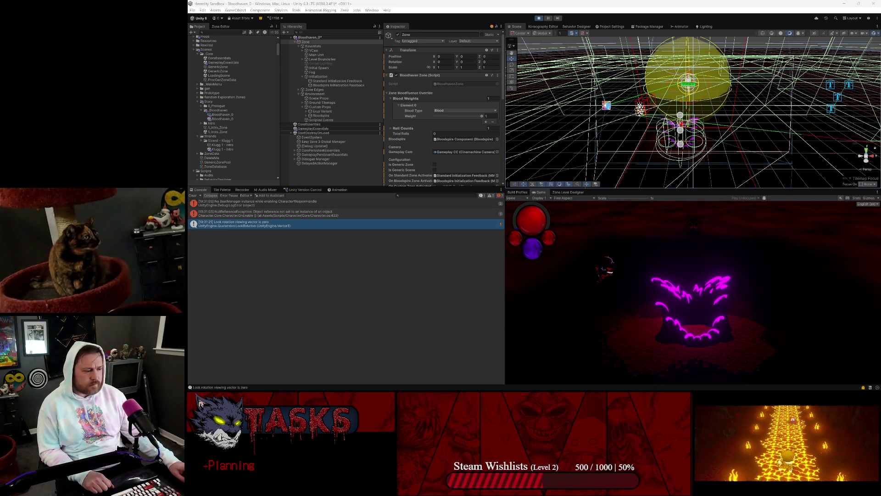
Step: Switch the view from the running game to the Zone Level Designer tab
click(568, 192)
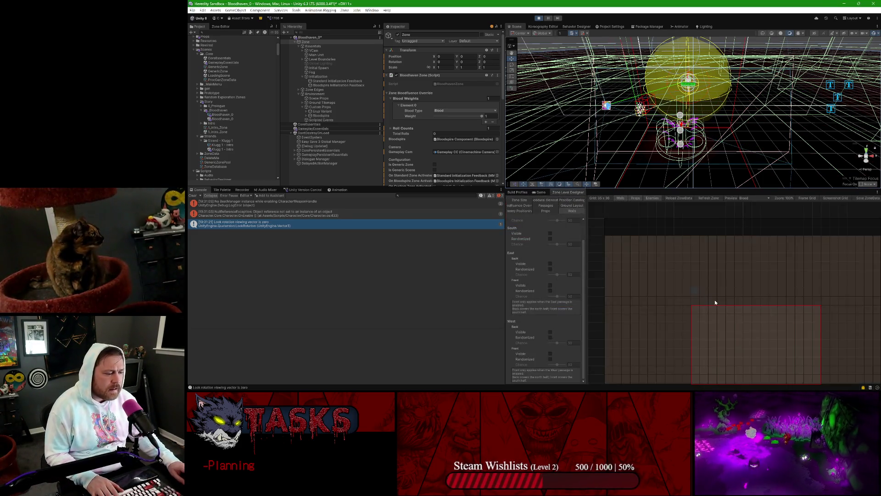
Step: Walk onto the portal, select Level Boundaries, and open the in-game colour panel with C
click(535, 193)
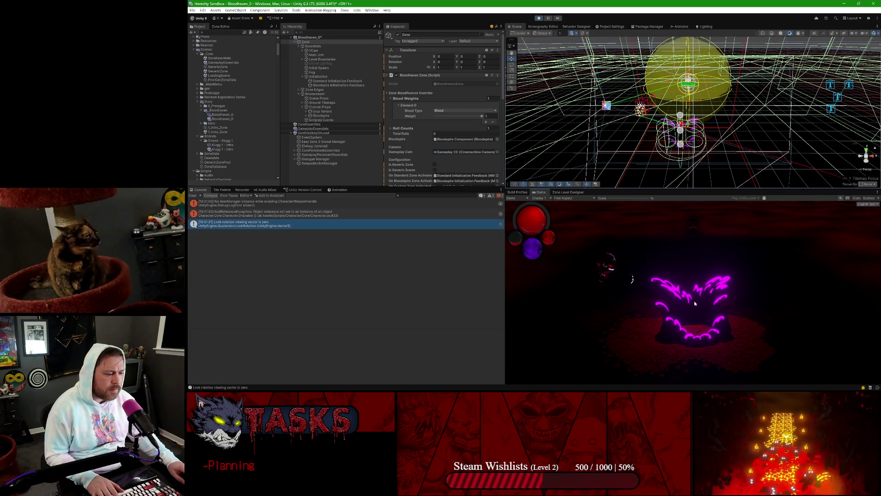
key(d)
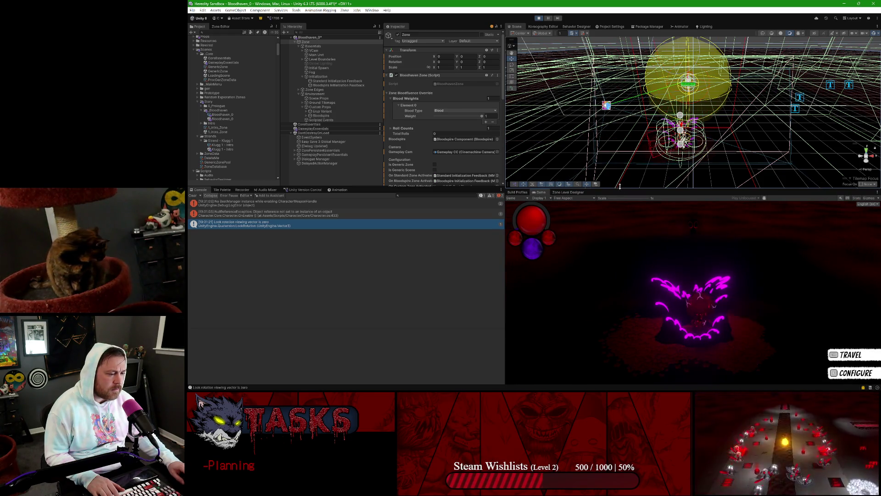
click(308, 59)
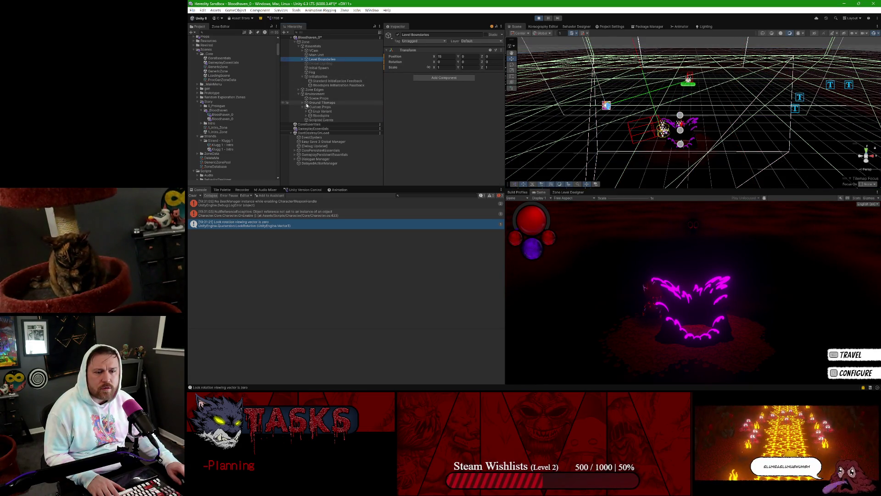
click(696, 234)
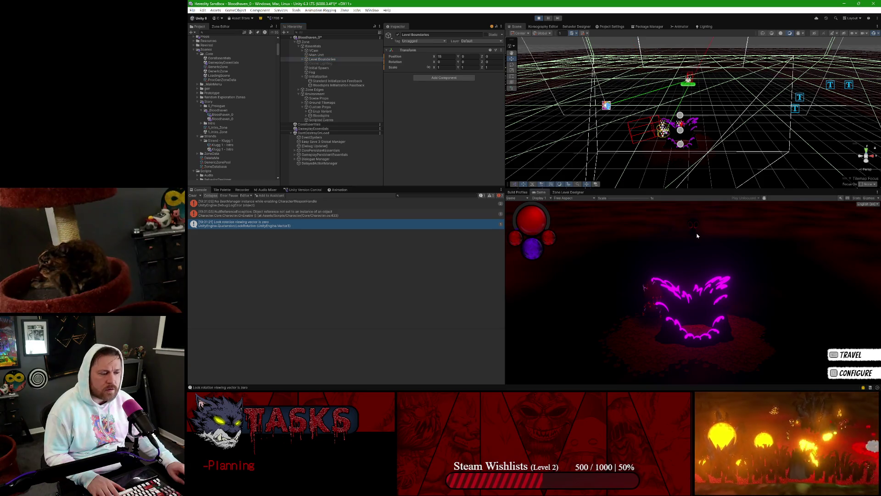
key(c)
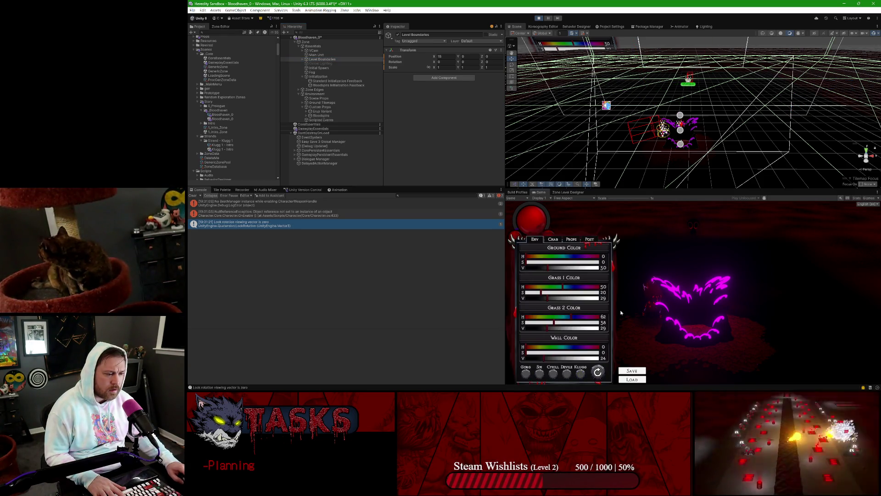
Step: Close the colour panel with C and switch to the Zone Editor tools
key(c)
click(221, 26)
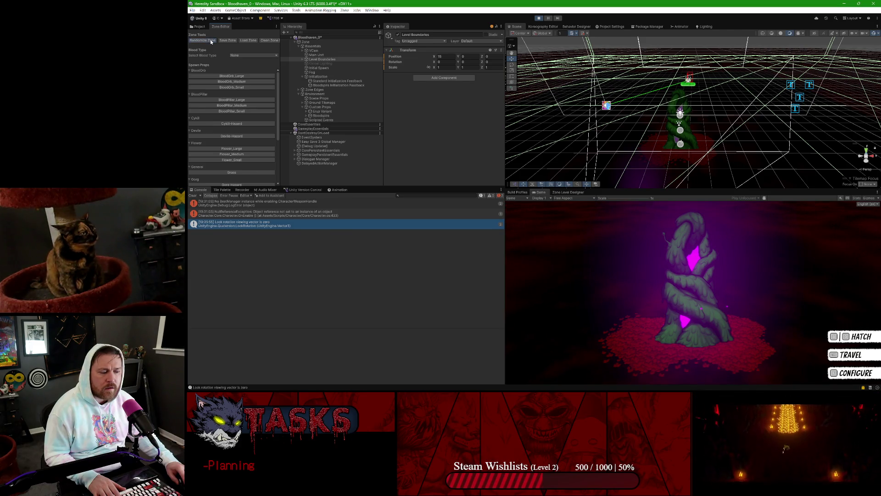
Step: Show the Zone Level Designer grid zoomed out and inspect the NullReferenceException
click(568, 192)
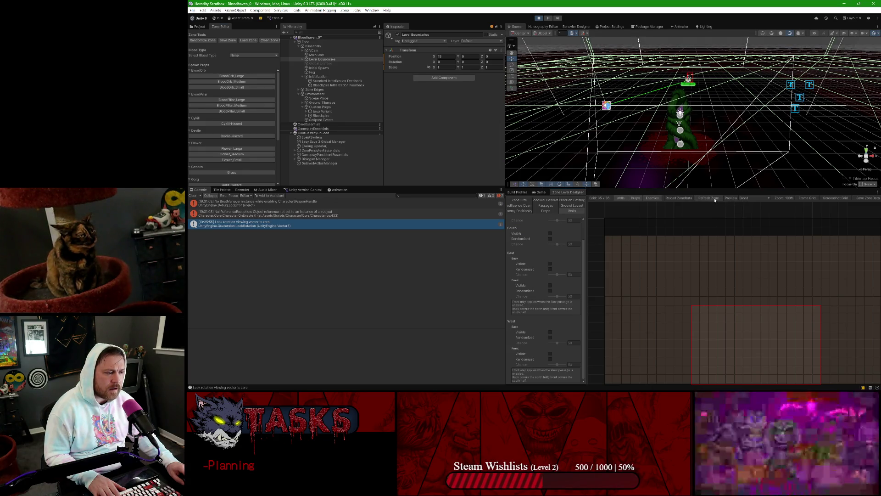
scroll(738, 296, down, 1)
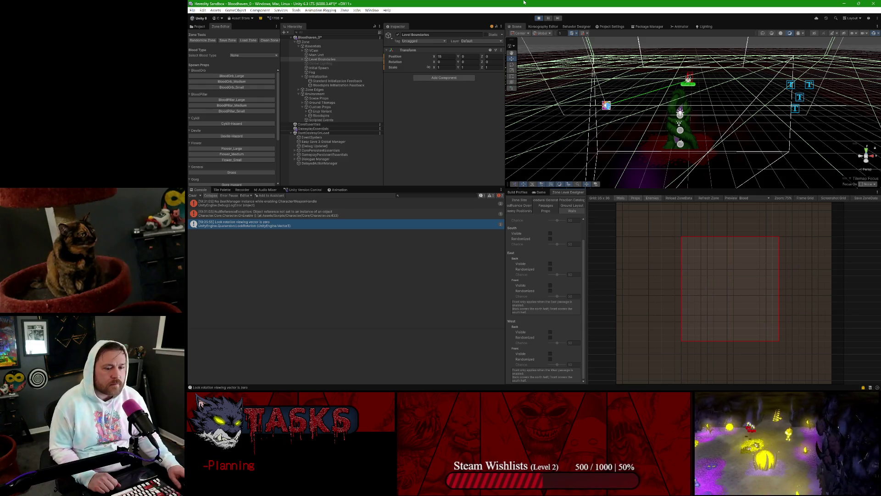
click(253, 213)
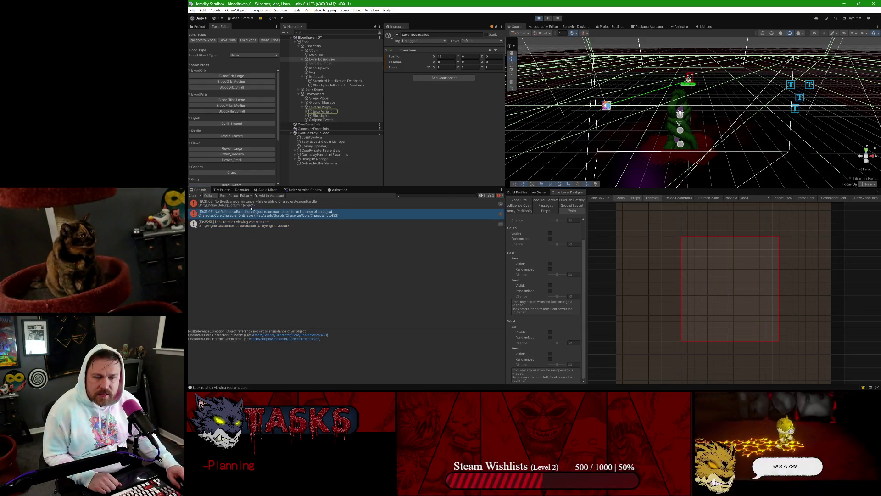
Step: Clear the Console errors, stop play mode, and switch to a full-screen Nuclino task board
click(209, 202)
click(193, 195)
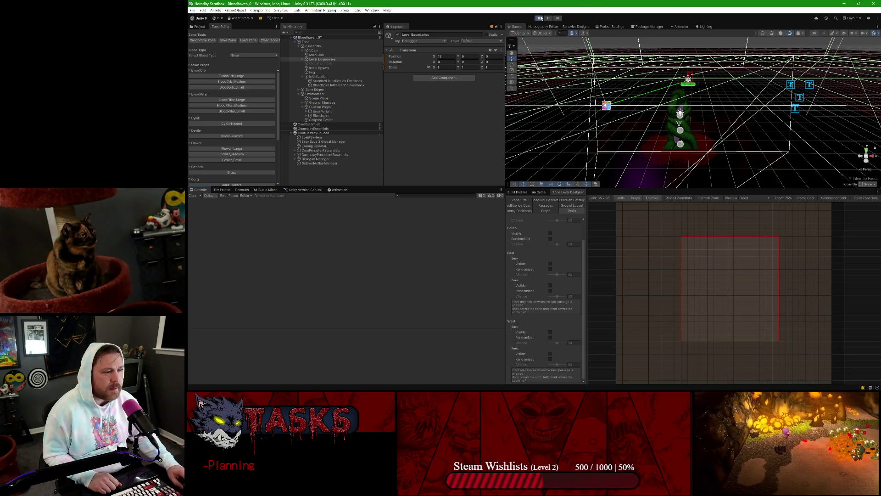
click(540, 18)
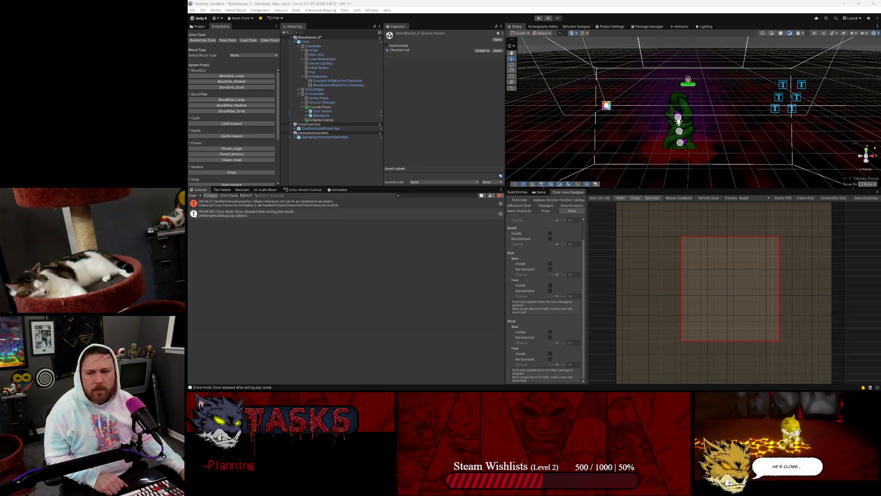
key(alt+Tab)
drag(739, 141, 413, 1)
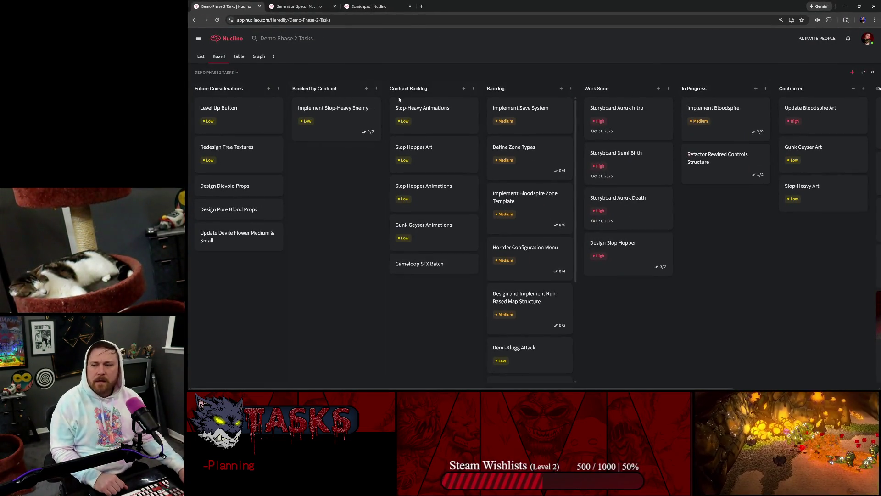
Step: Add 'OBE UPDATE:' noting levelling up after completing certain zone types to Level Up Button
key(ctrl+plus)
key(ctrl+plus)
key(ctrl+plus)
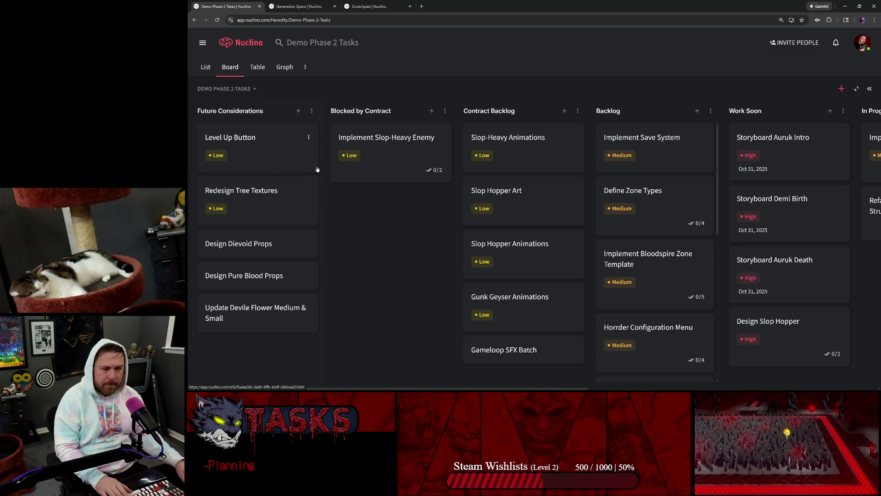
click(269, 143)
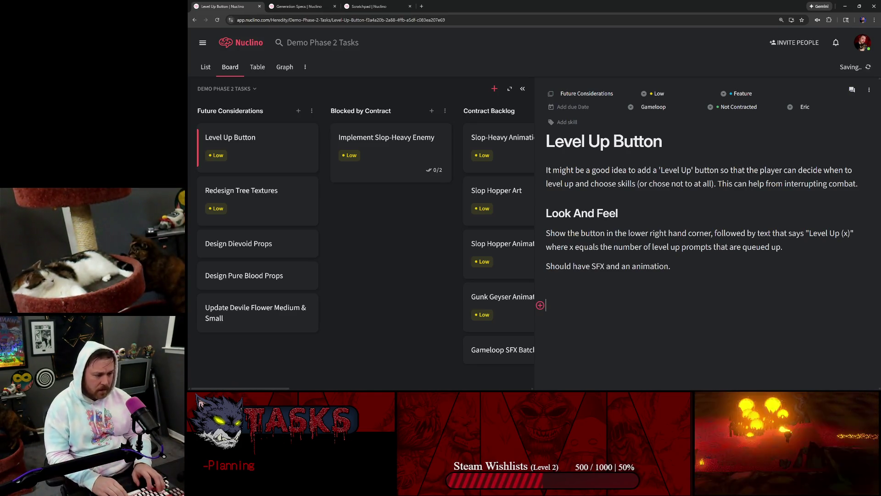
key(Return)
key(Return)
text(UP)
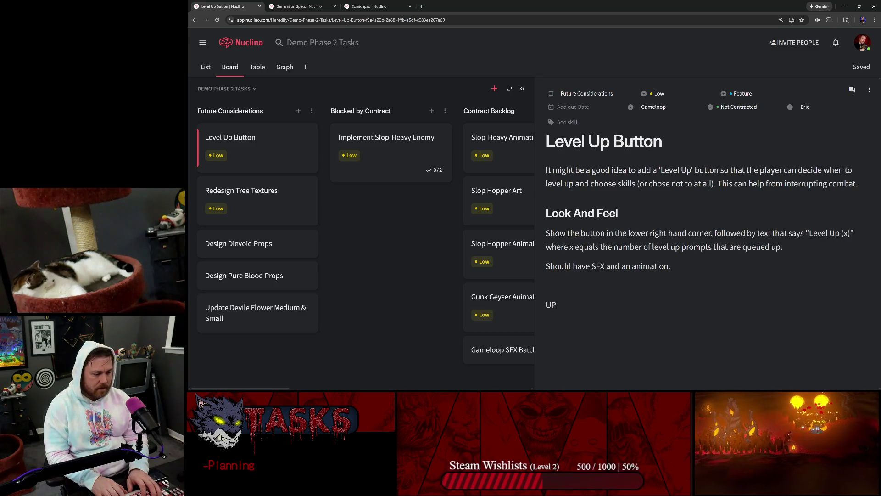
text(DATE:)
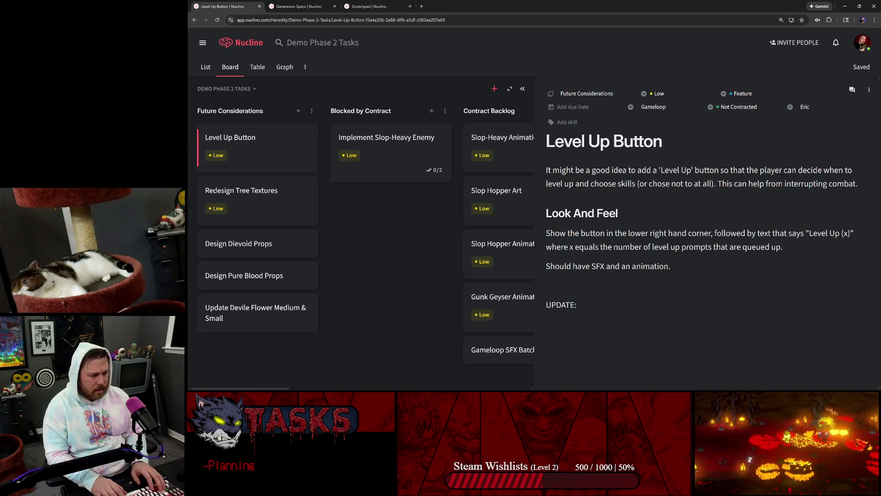
key(Home)
text(OBE)
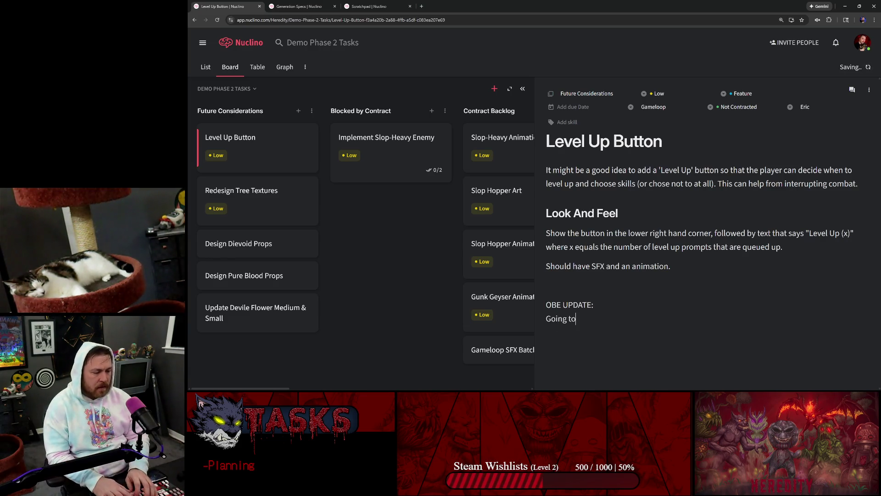
key(BackSpace)
text(l up after comp)
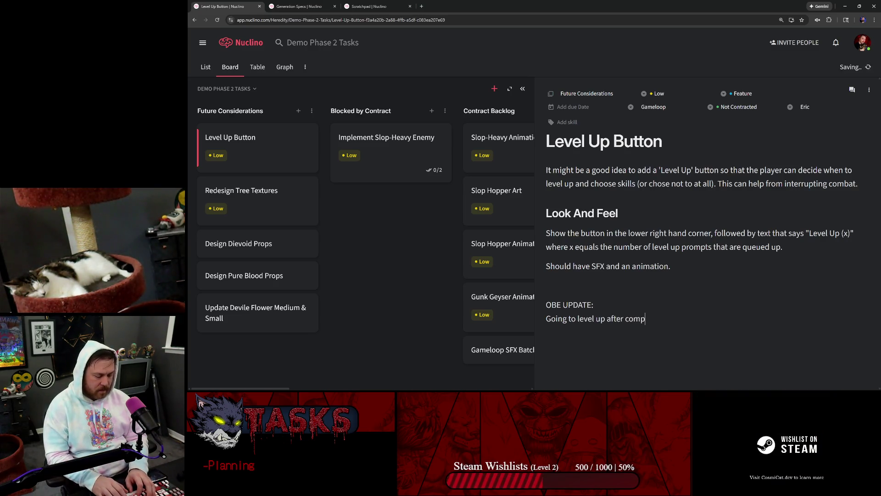
text(leting certain zone)
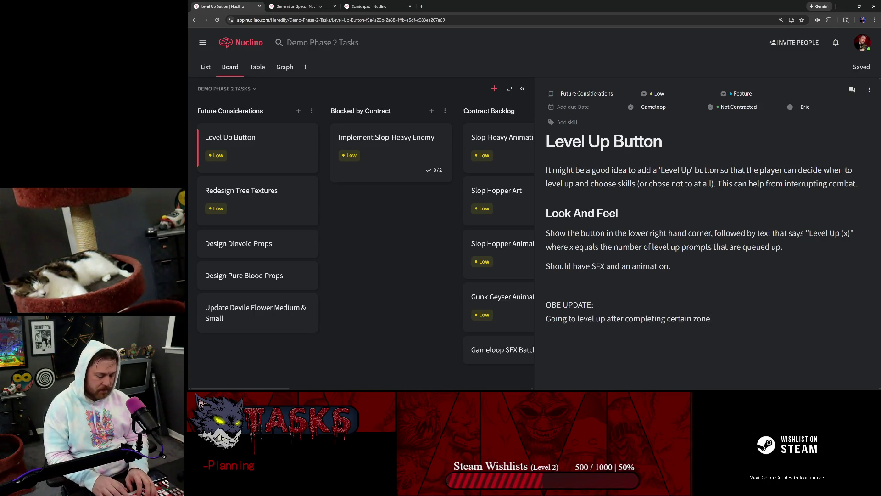
text(types.)
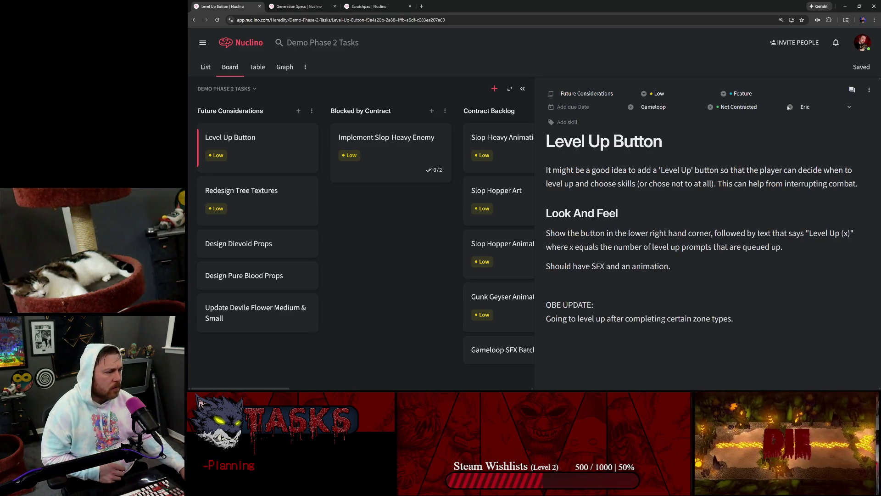
Step: Leave the contract and skill fields unchanged and close the task's side panel
click(748, 108)
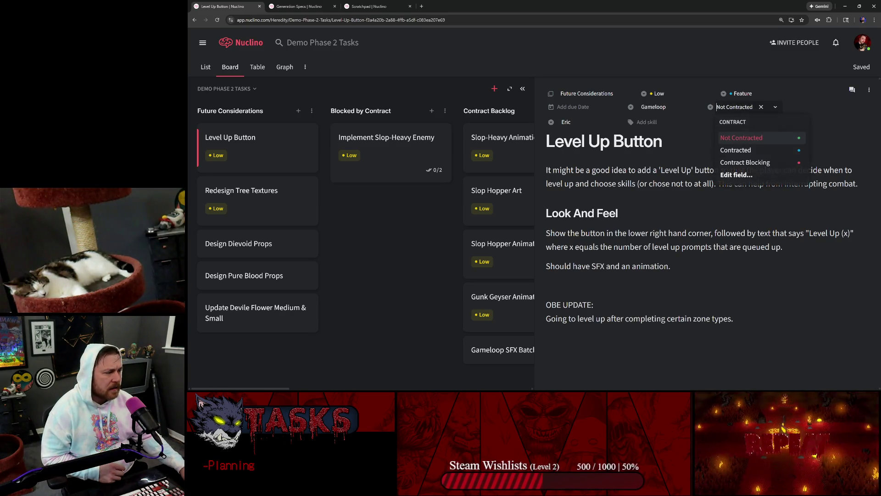
click(686, 120)
key(Escape)
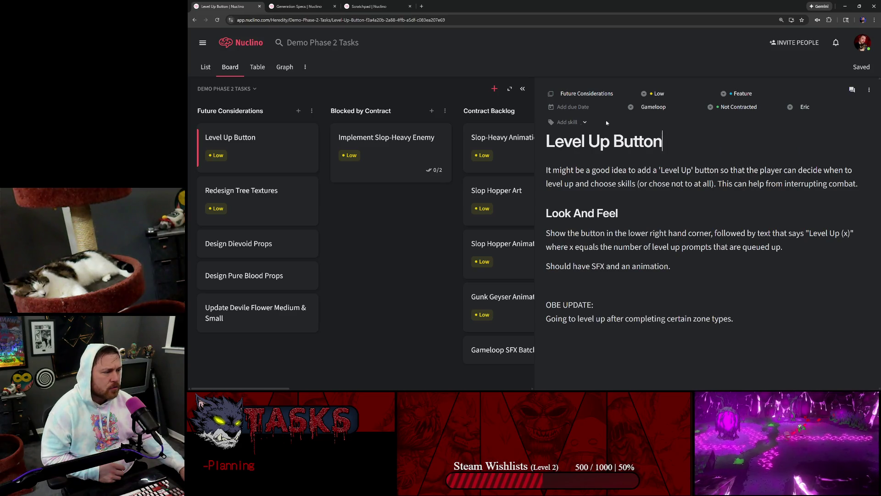
click(593, 95)
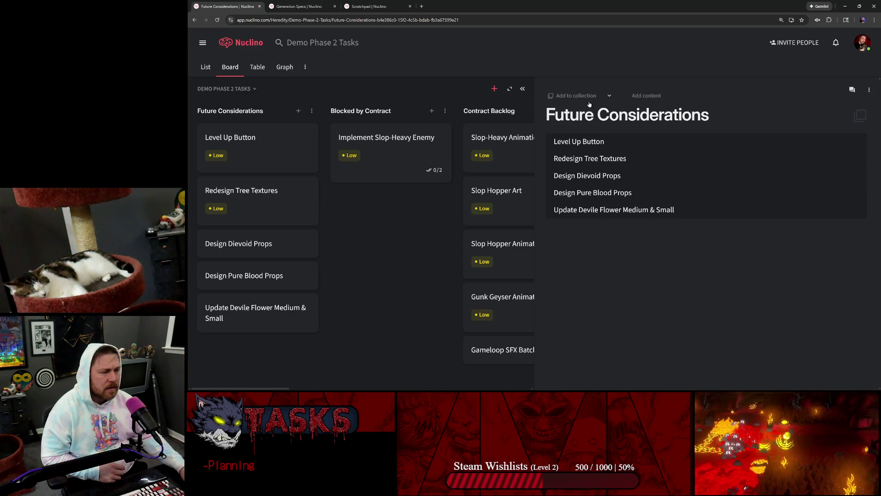
key(Escape)
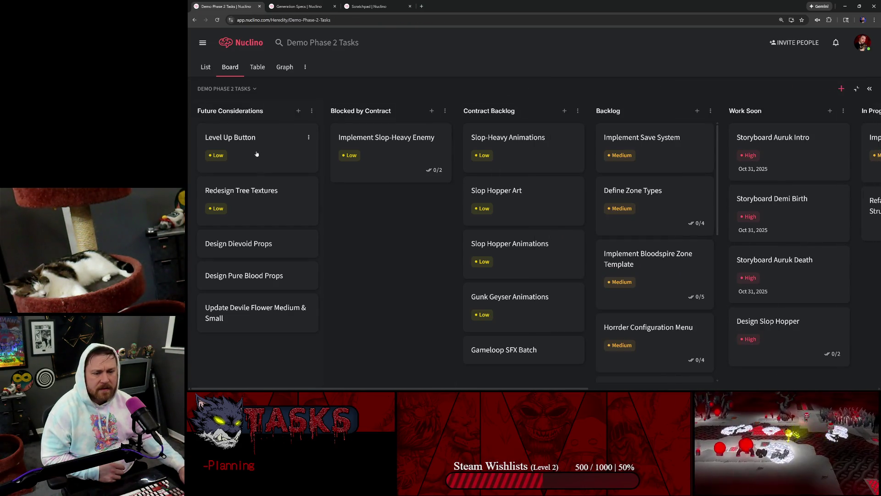
Step: Drag the Level Up Button card from Future Considerations into the Done column
right_click(301, 136)
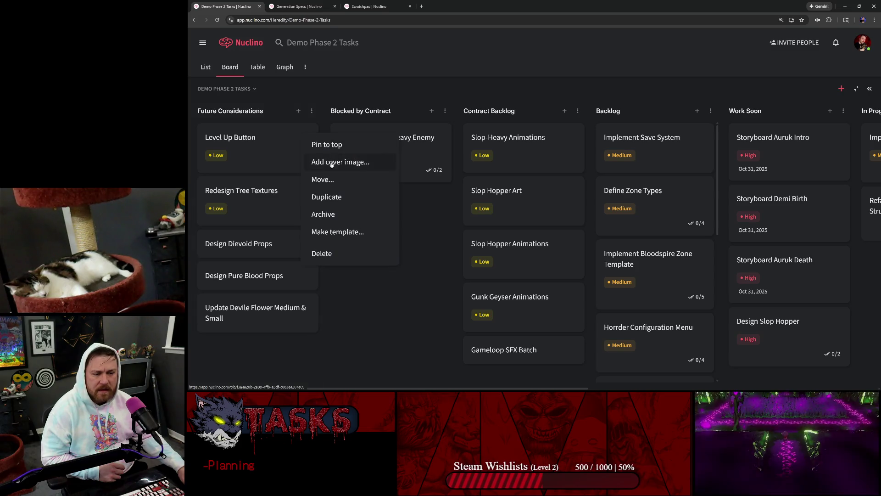
click(427, 222)
scroll(597, 198, right, 10)
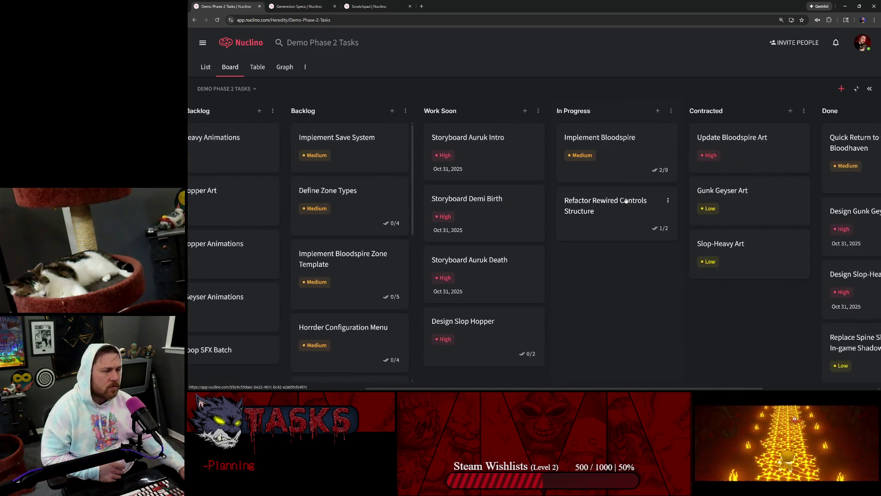
scroll(627, 201, left, 10)
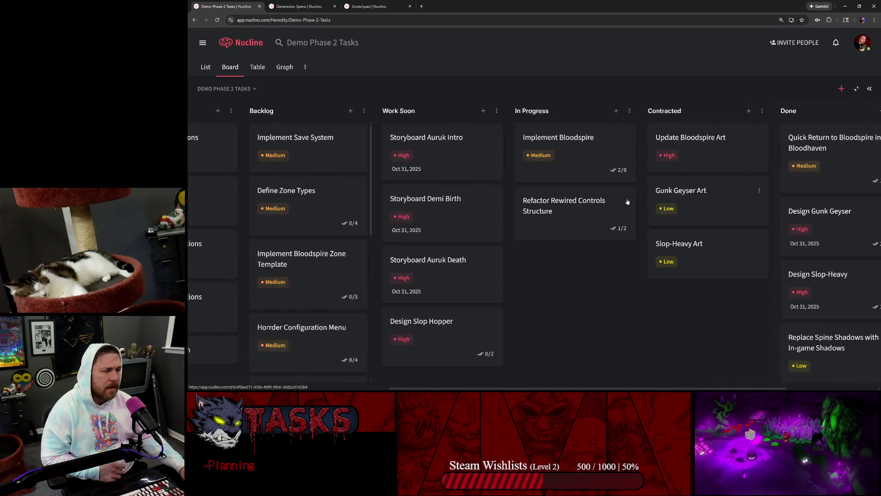
mouse_move(315, 164)
mouse_down()
mouse_move(871, 147)
mouse_move(727, 130)
mouse_move(738, 141)
mouse_move(719, 170)
mouse_move(718, 138)
mouse_move(679, 92)
mouse_move(879, 127)
mouse_move(872, 125)
mouse_up()
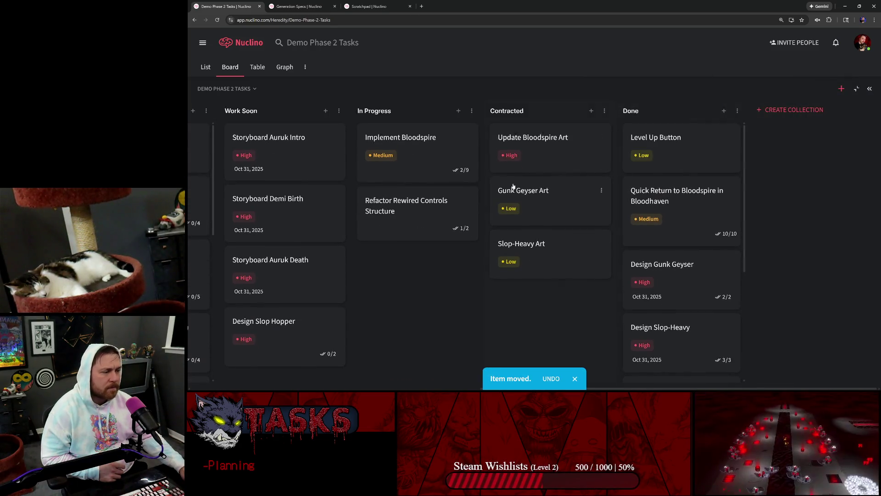
scroll(318, 175, left, 10)
scroll(272, 183, left, 1)
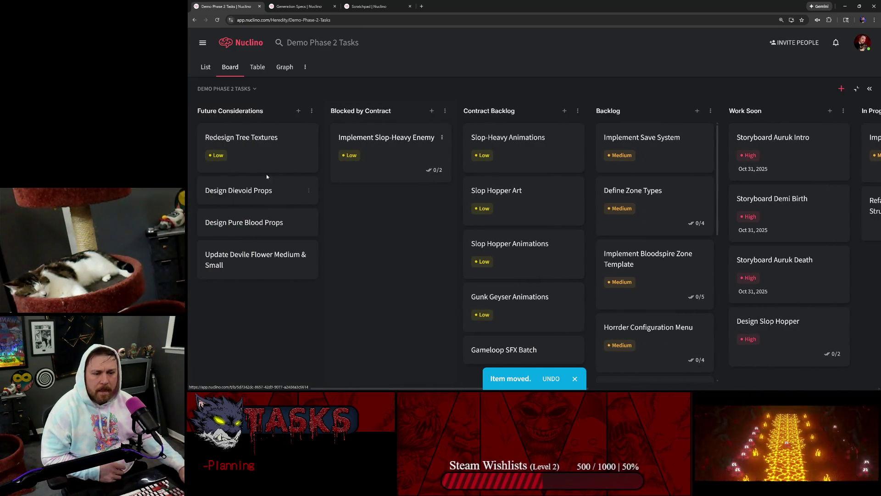
click(252, 155)
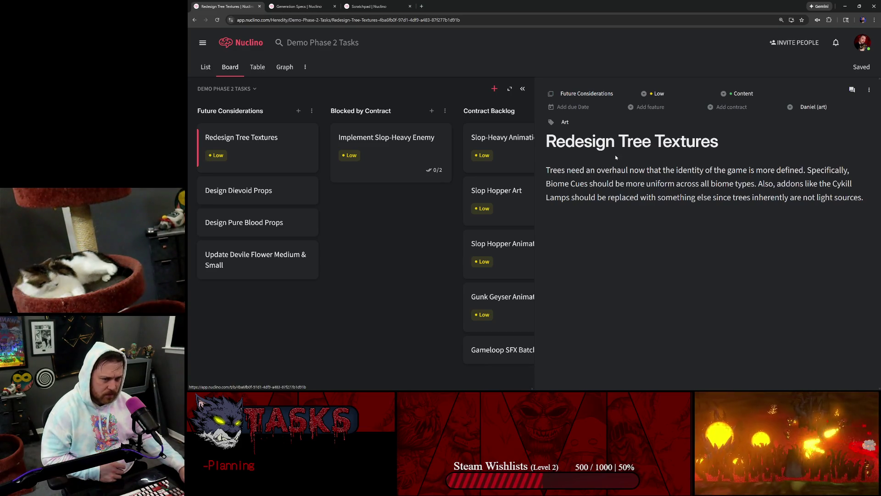
click(344, 205)
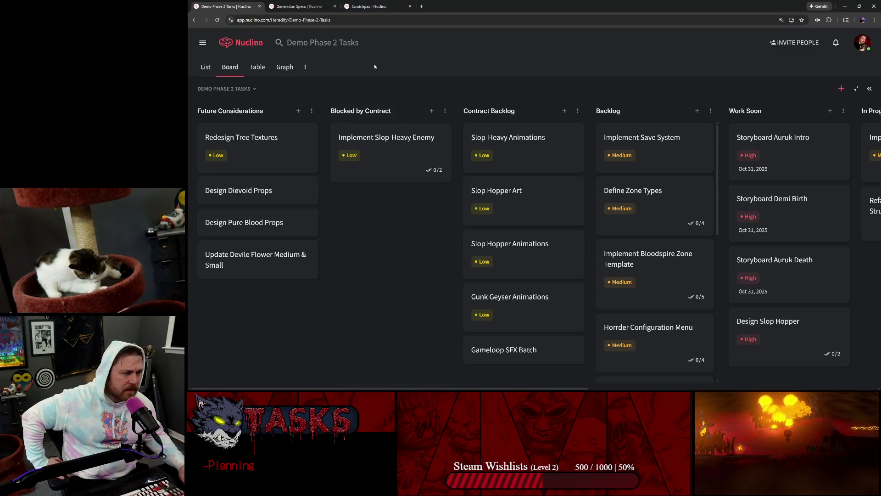
scroll(531, 166, right, 8)
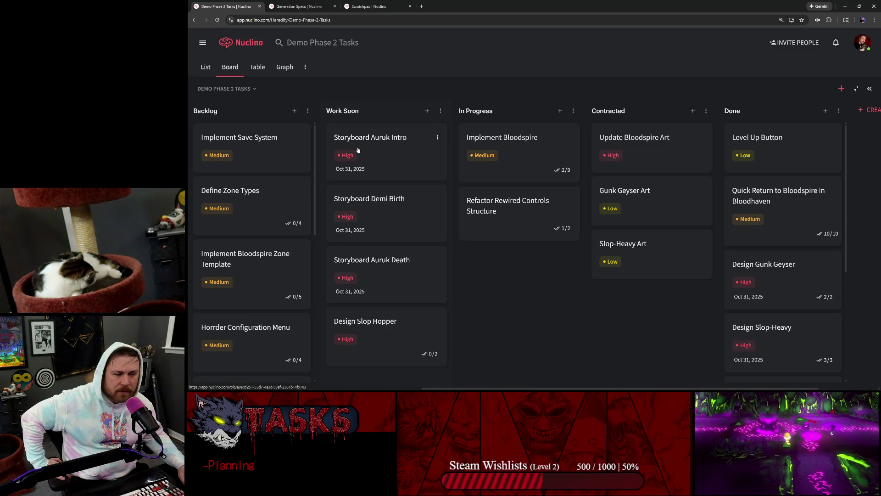
Step: Drag Storyboard Auruk Intro and Storyboard Auruk Death into the Contracted column
mouse_move(358, 150)
mouse_down()
mouse_move(627, 135)
mouse_move(366, 159)
mouse_move(600, 192)
mouse_move(630, 223)
mouse_up()
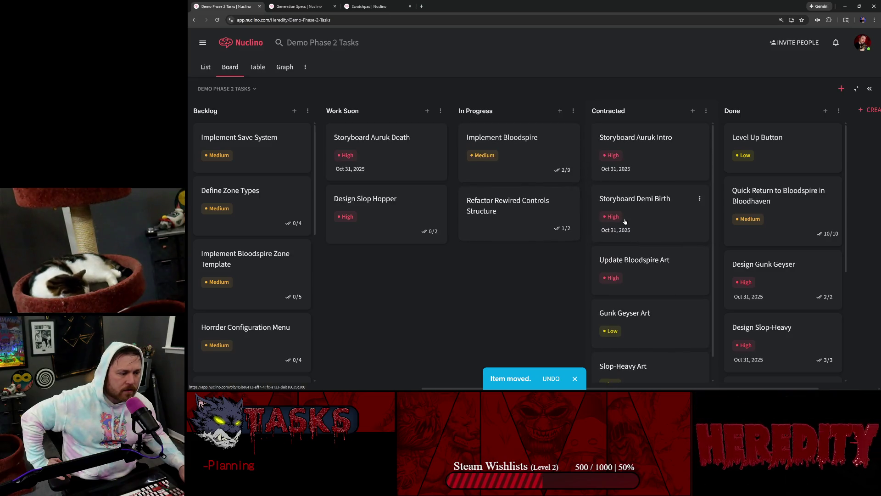
mouse_move(385, 163)
mouse_down()
mouse_move(650, 256)
mouse_move(648, 280)
mouse_up()
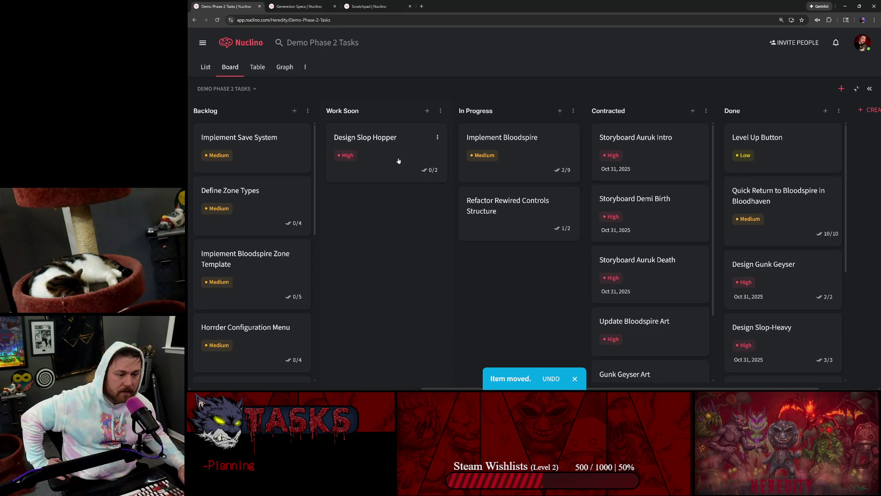
scroll(380, 124, right, 1)
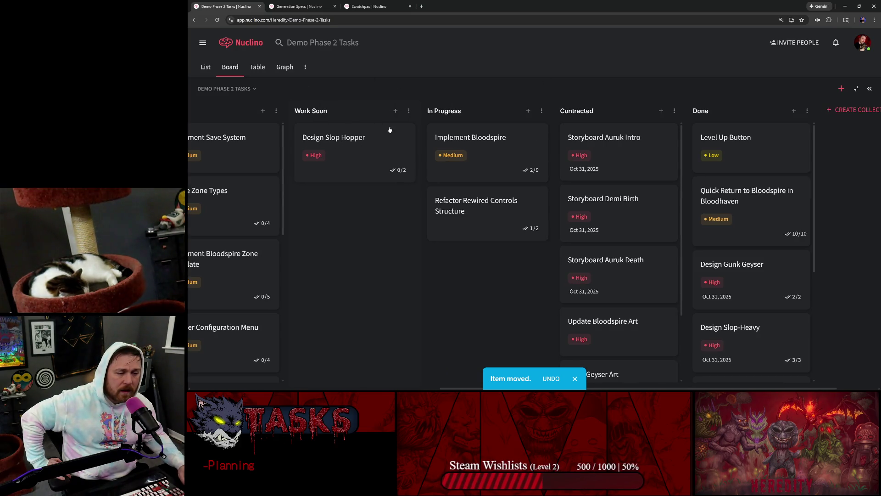
click(355, 139)
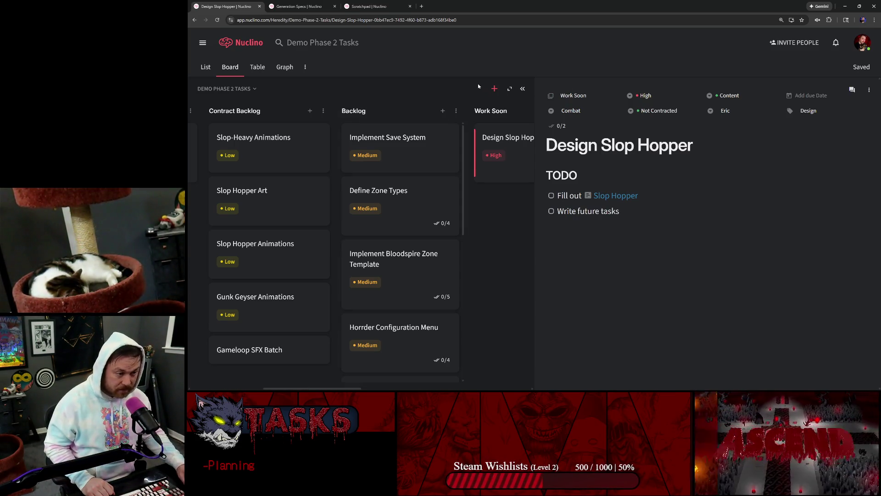
key(Escape)
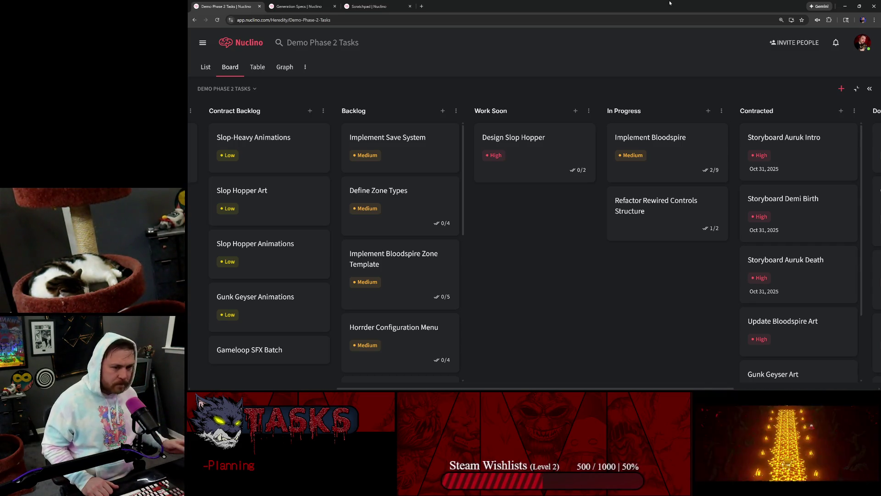
scroll(461, 160, left, 3)
scroll(460, 160, left, 3)
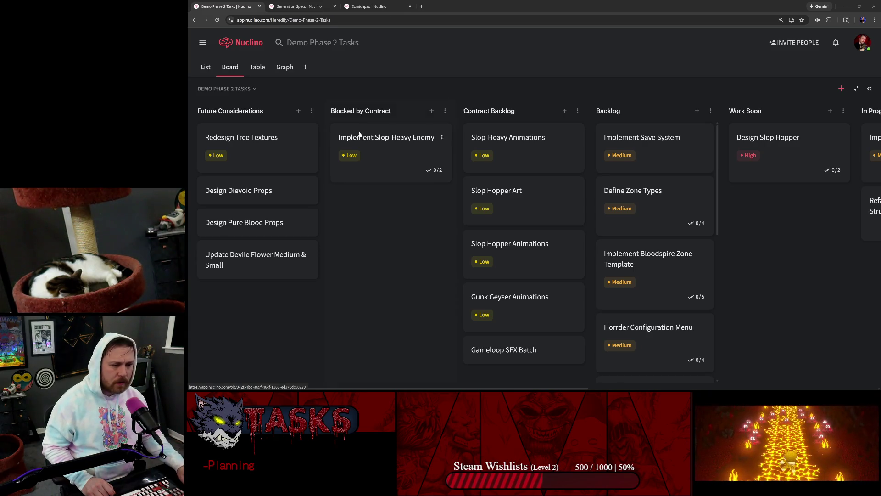
scroll(356, 199, right, 1)
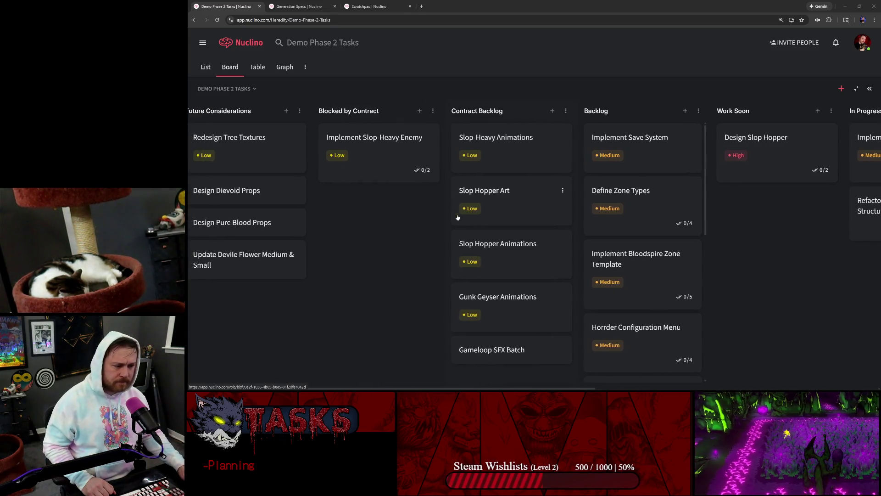
scroll(509, 147, left, 1)
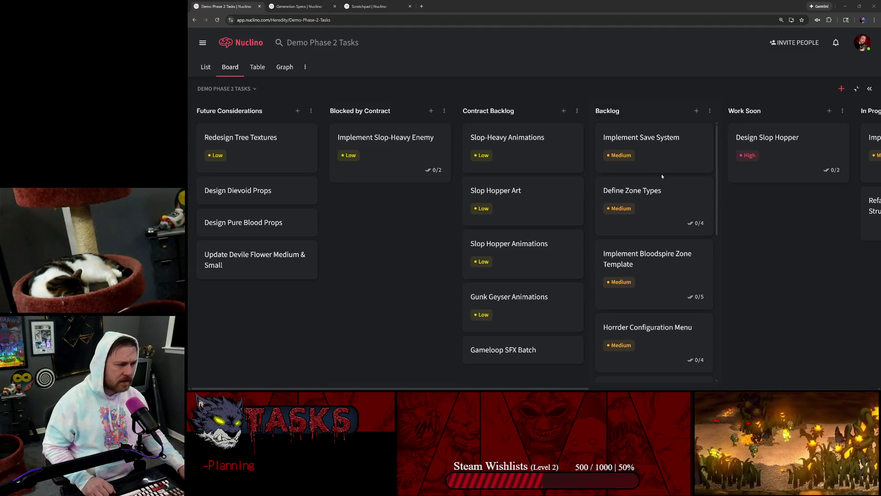
scroll(662, 173, right, 5)
scroll(681, 170, right, 5)
scroll(682, 169, left, 5)
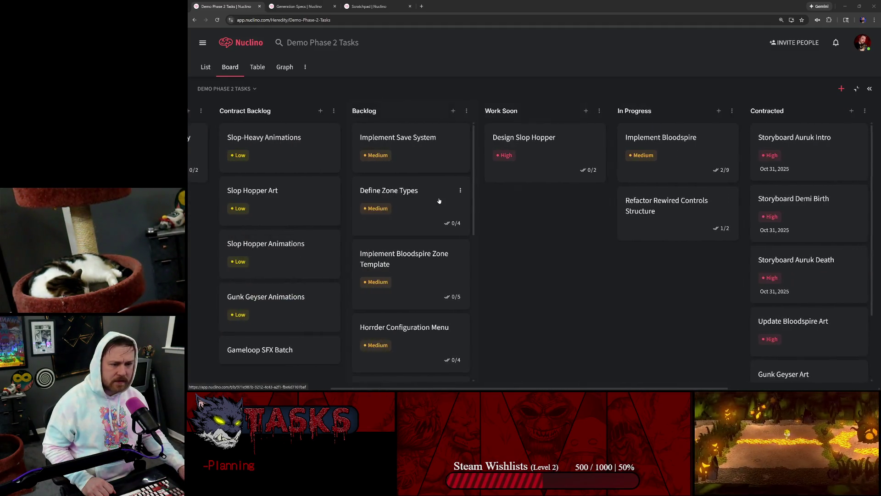
scroll(393, 183, down, 5)
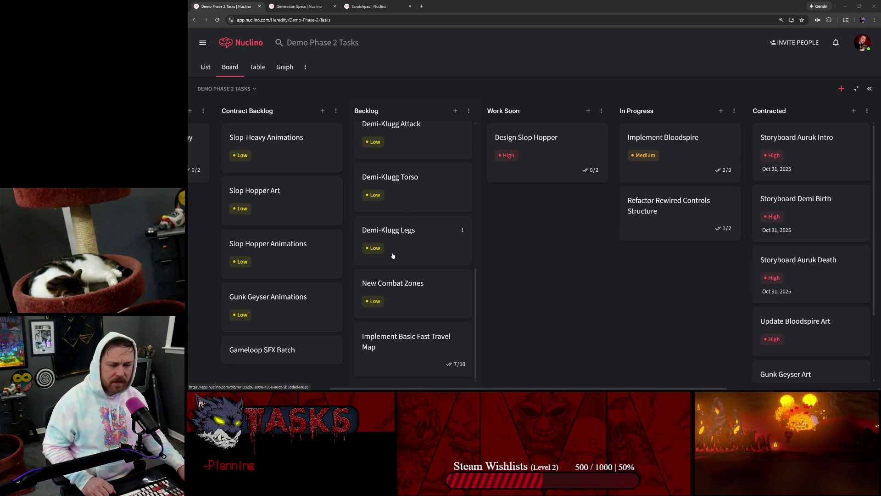
scroll(393, 255, up, 10)
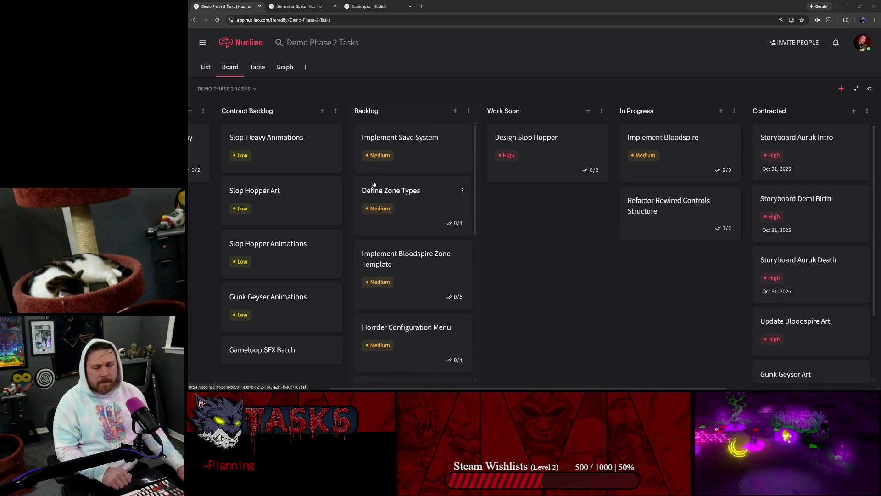
click(400, 140)
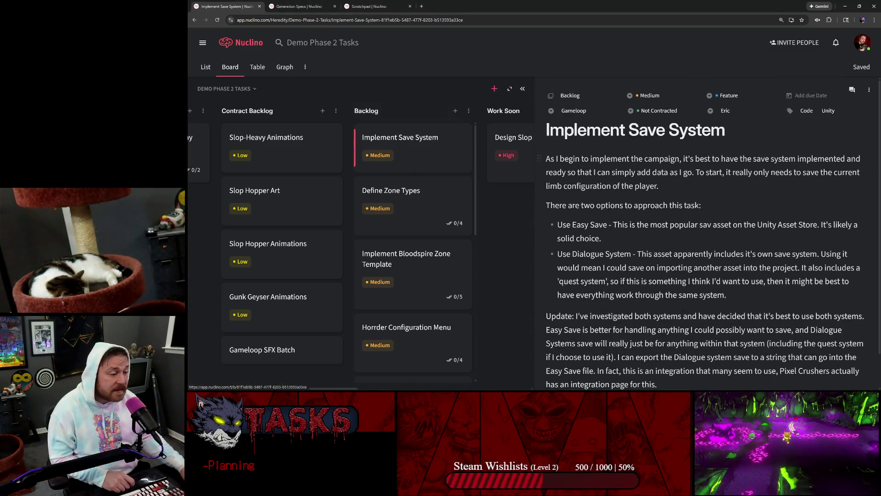
Step: Close the Implement Save System details, drag that card to Done, and open Define Zone Types
scroll(706, 234, down, 1)
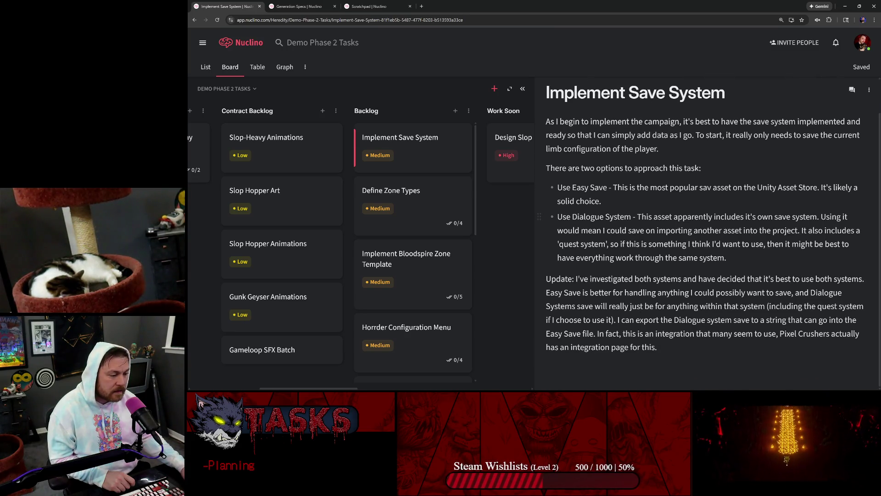
click(510, 201)
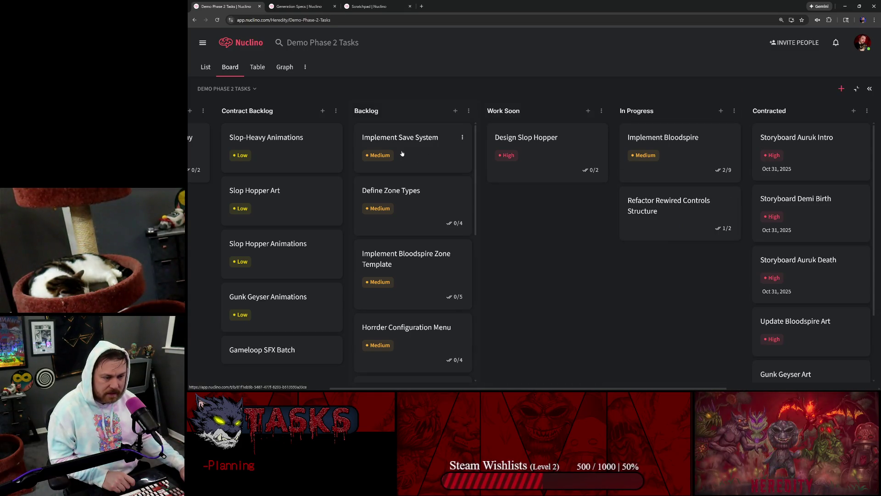
mouse_move(406, 152)
mouse_down()
mouse_move(585, 161)
mouse_move(804, 137)
mouse_move(879, 139)
mouse_move(747, 151)
mouse_move(759, 124)
mouse_up()
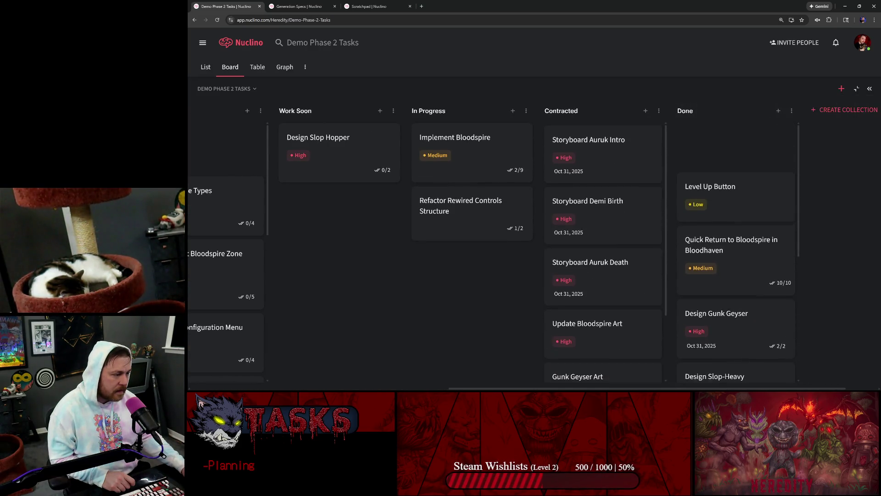
scroll(372, 162, left, 5)
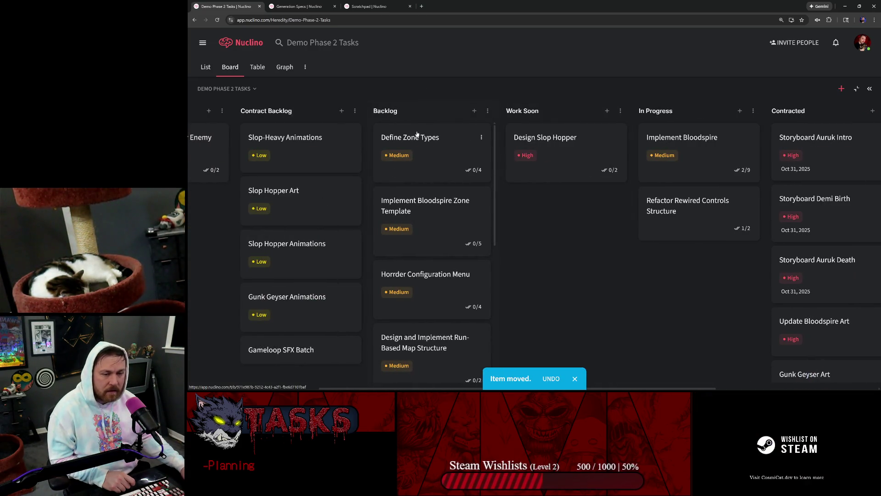
click(428, 150)
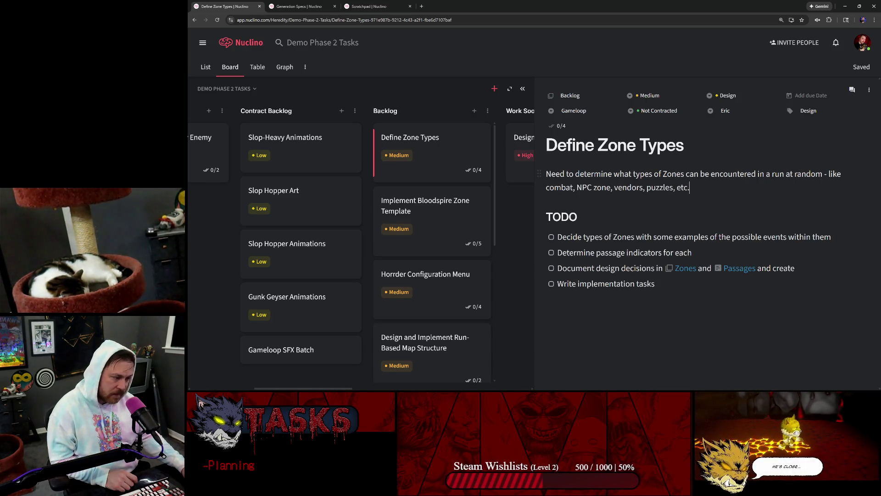
Step: From the Define Zone Types task description, open the Zones link in a new tab and switch to it
triple_click(576, 187)
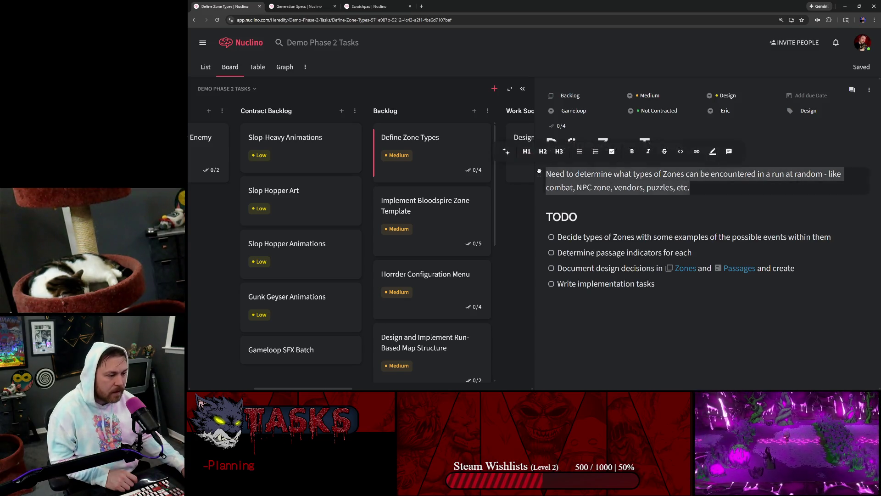
click(577, 187)
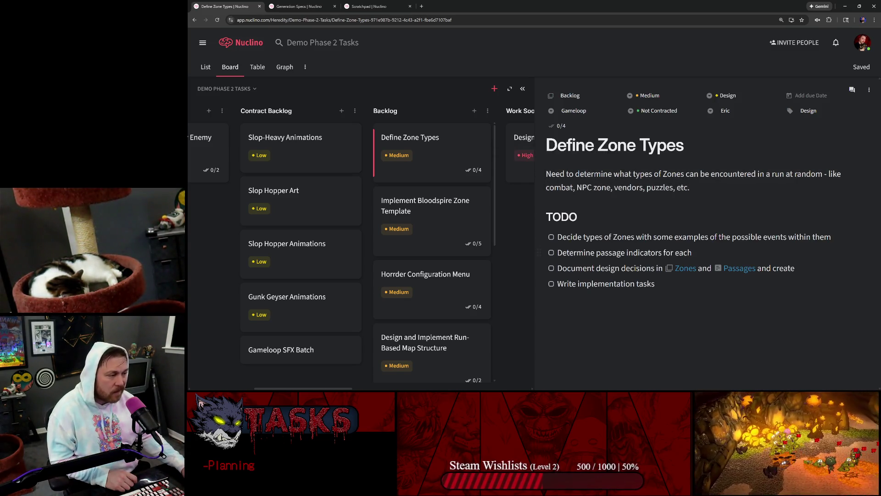
click(576, 216)
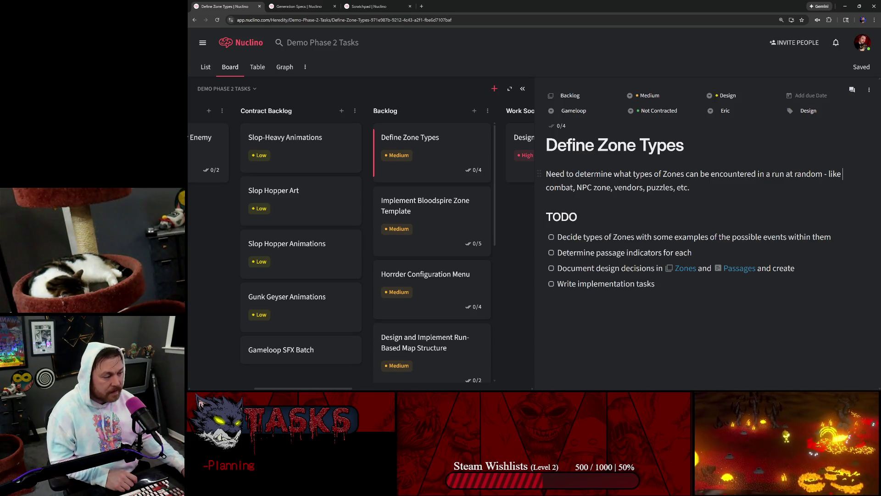
click(842, 174)
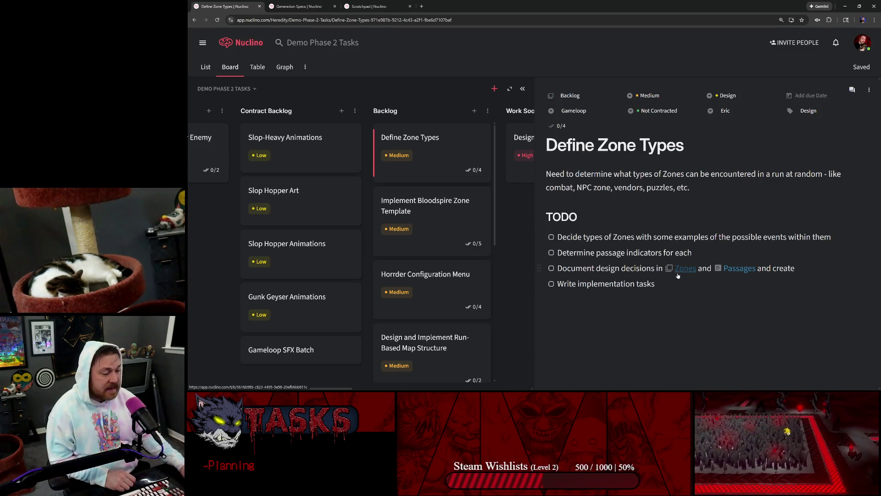
middle_click(686, 268)
click(304, 6)
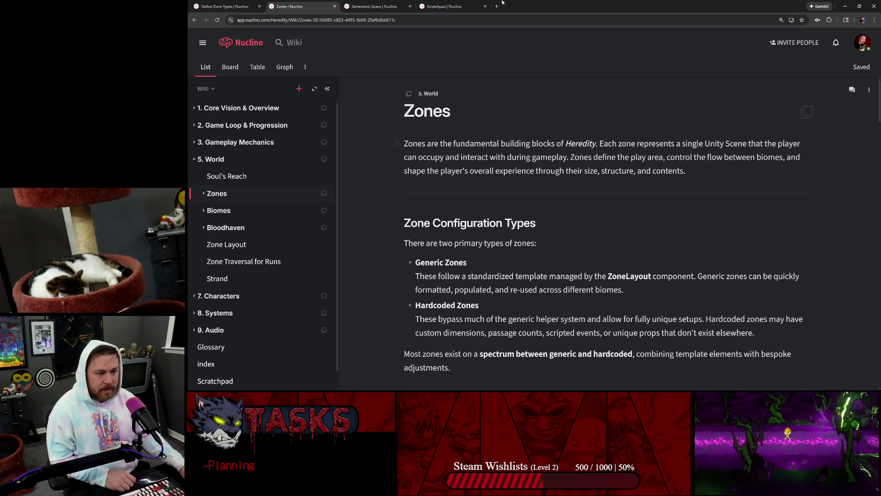
Step: Scroll to the Loading Into a Zone heading on the Zones page and insert a blank line above it
scroll(605, 229, down, 15)
scroll(606, 229, up, 4)
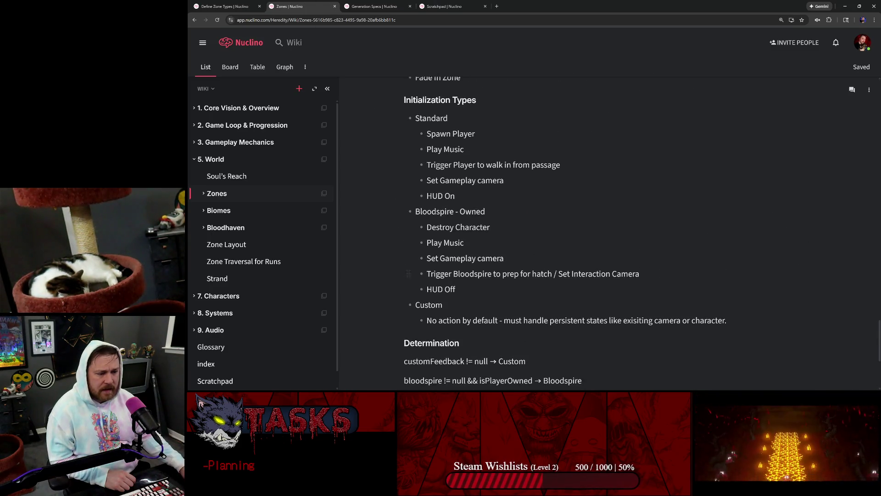
scroll(605, 229, up, 8)
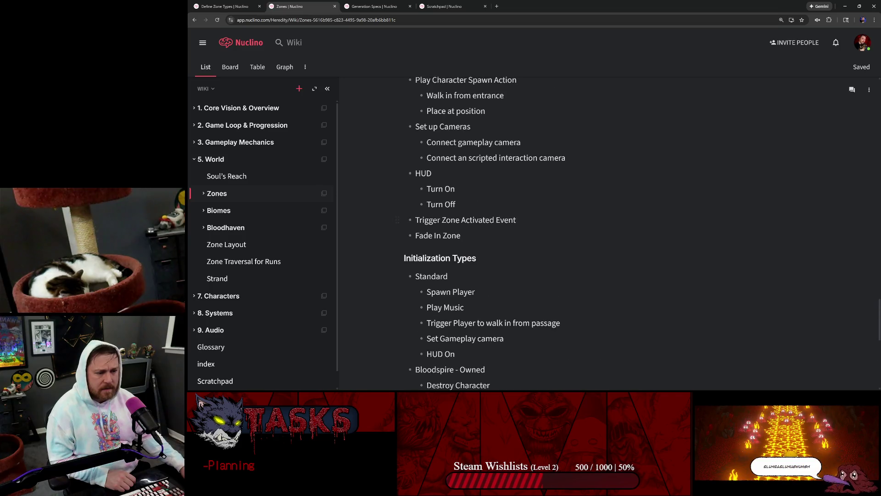
scroll(737, 221, up, 2)
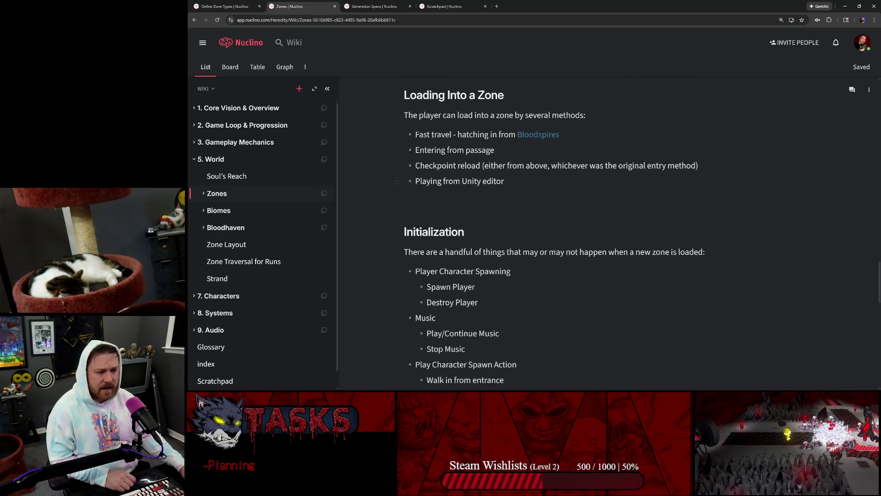
scroll(736, 221, up, 4)
scroll(736, 221, up, 4)
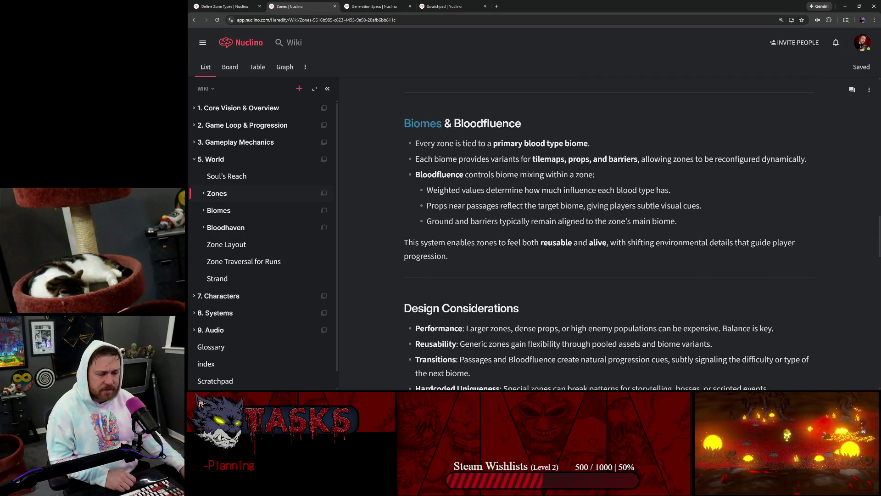
scroll(605, 230, up, 15)
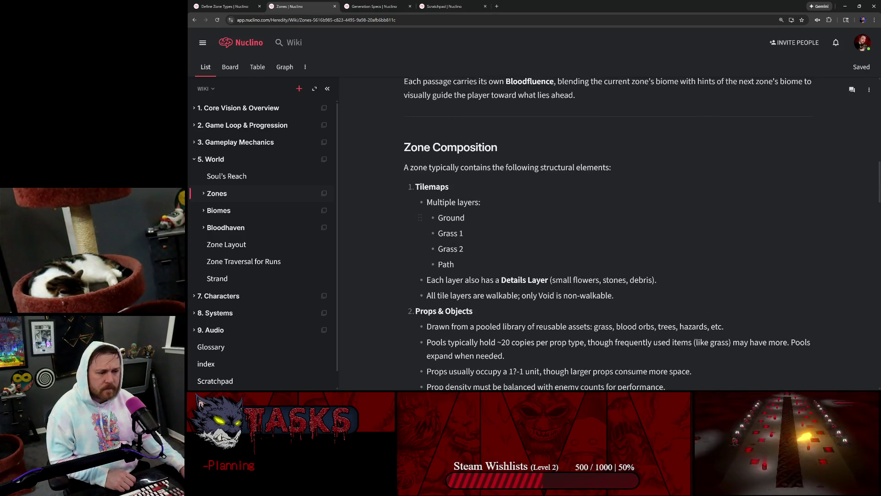
scroll(606, 229, up, 5)
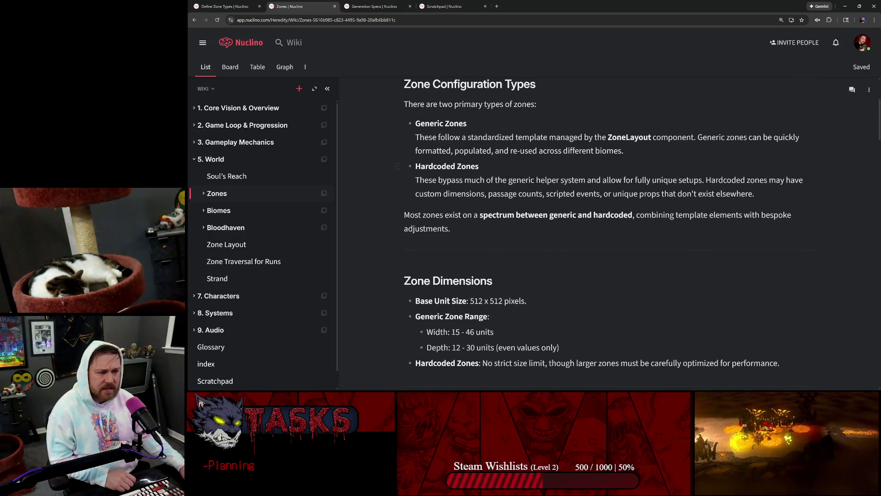
scroll(606, 229, up, 3)
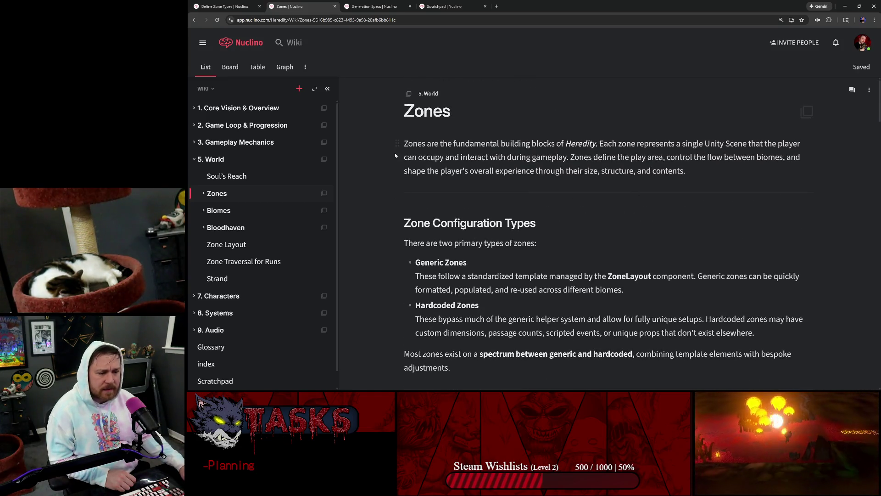
scroll(470, 198, down, 2)
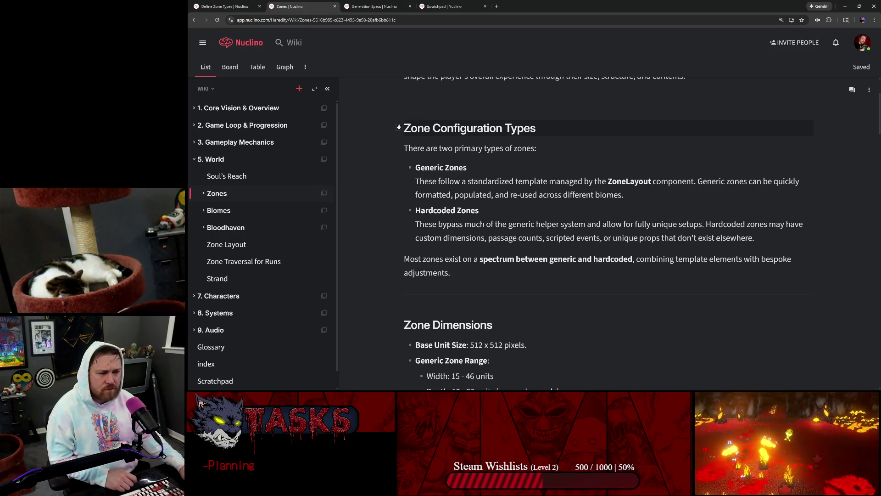
scroll(606, 230, down, 10)
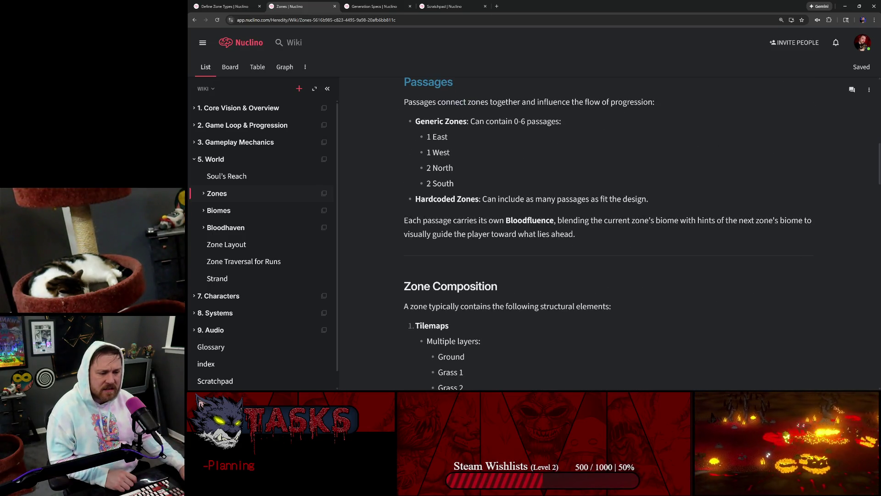
scroll(605, 230, down, 4)
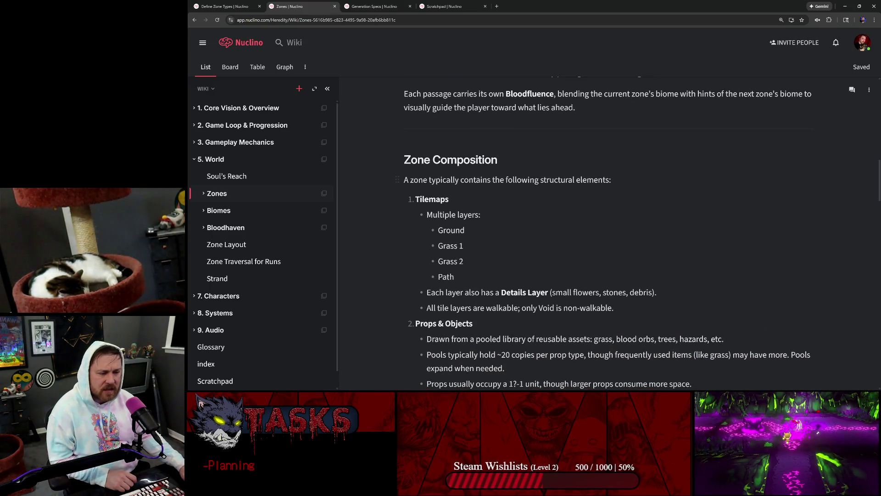
scroll(409, 180, down, 4)
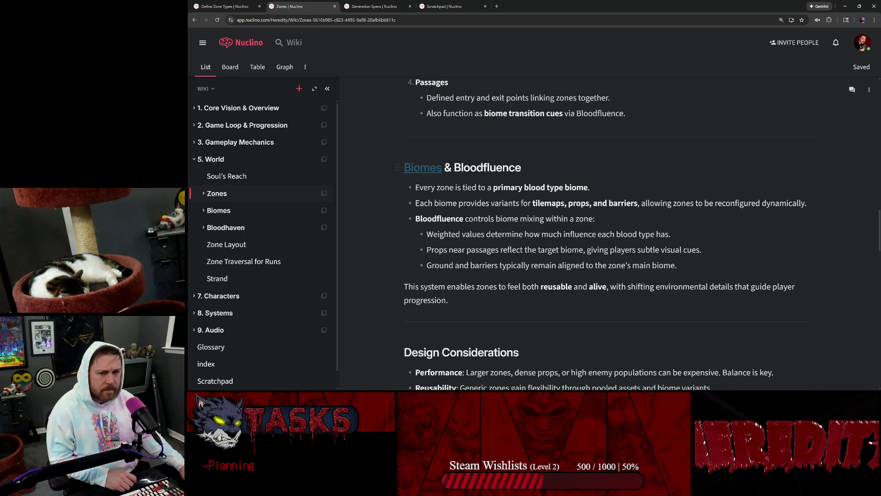
scroll(413, 174, down, 4)
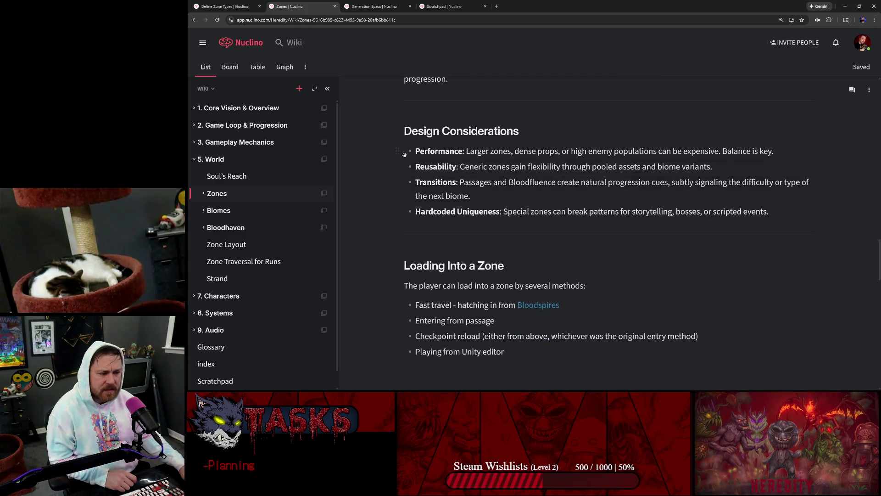
scroll(402, 130, down, 3)
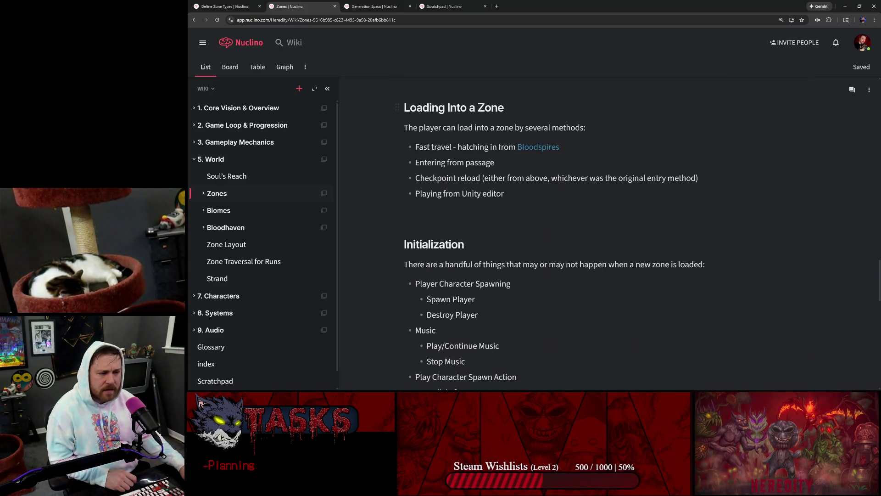
scroll(404, 184, down, 4)
scroll(404, 184, up, 5)
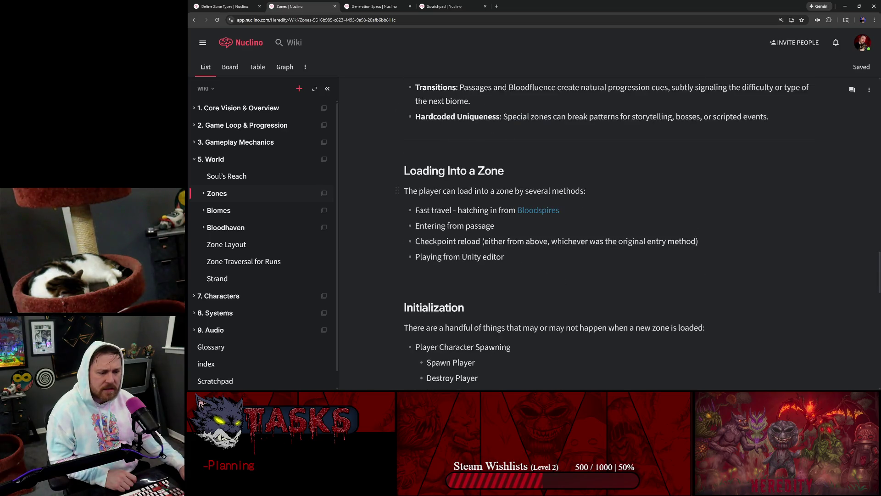
key(Return)
key(Return)
key(Return)
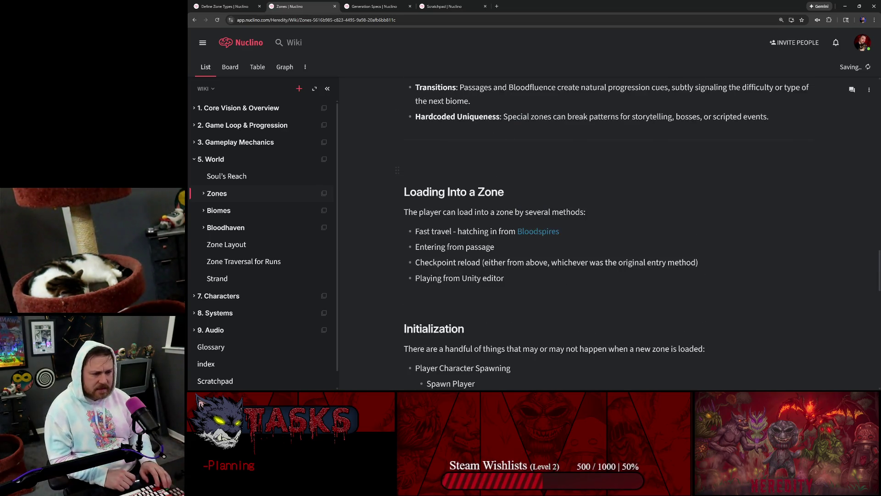
Step: Turn the empty line into a medium heading reading 'Zone Gameplay Types'
click(403, 163)
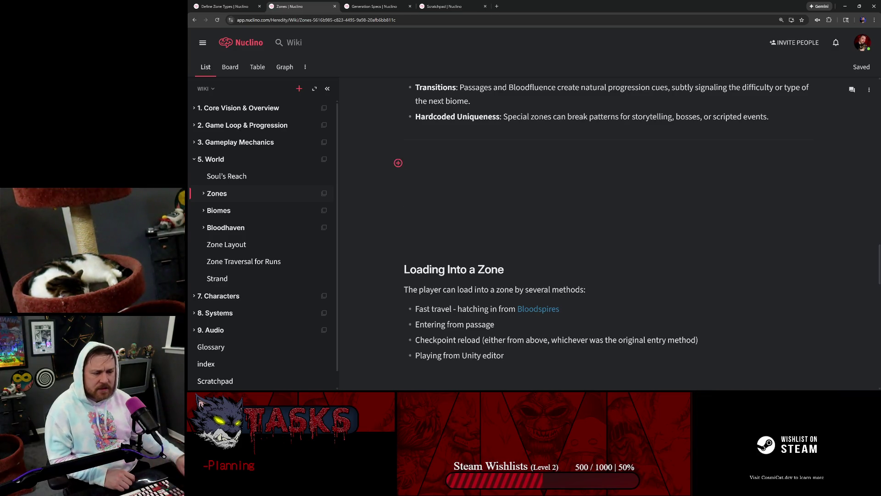
click(394, 165)
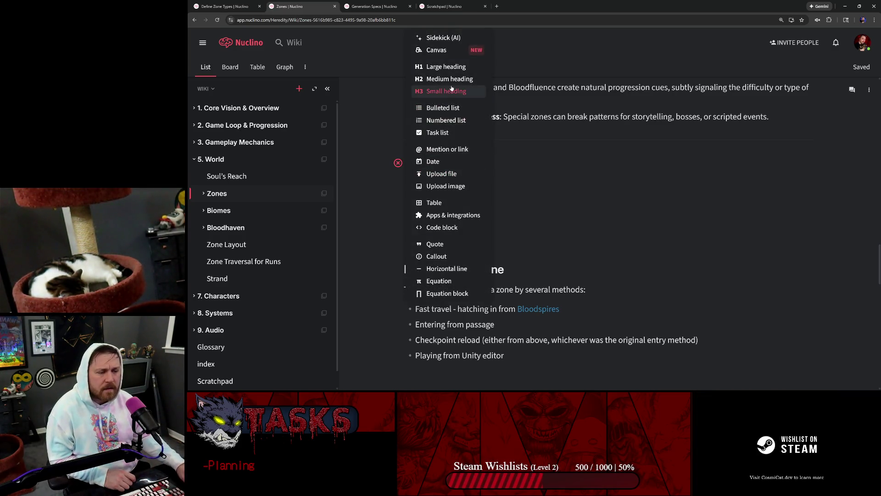
click(450, 71)
key(BackSpace)
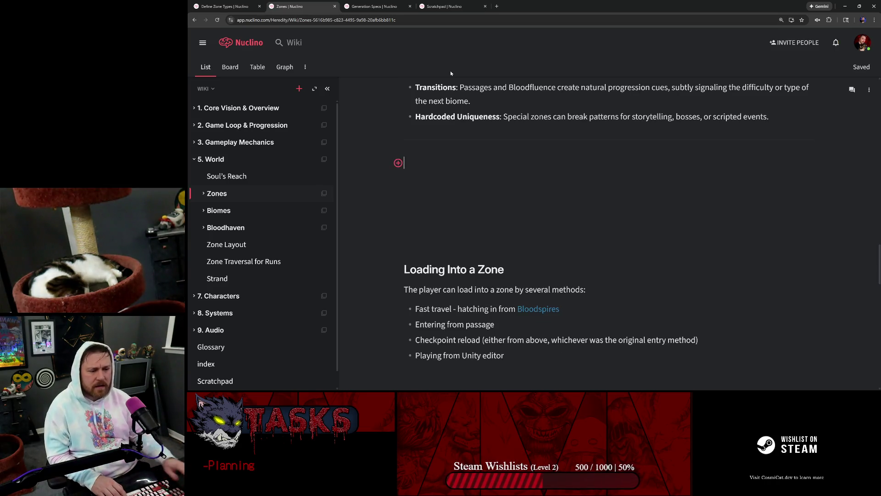
click(398, 163)
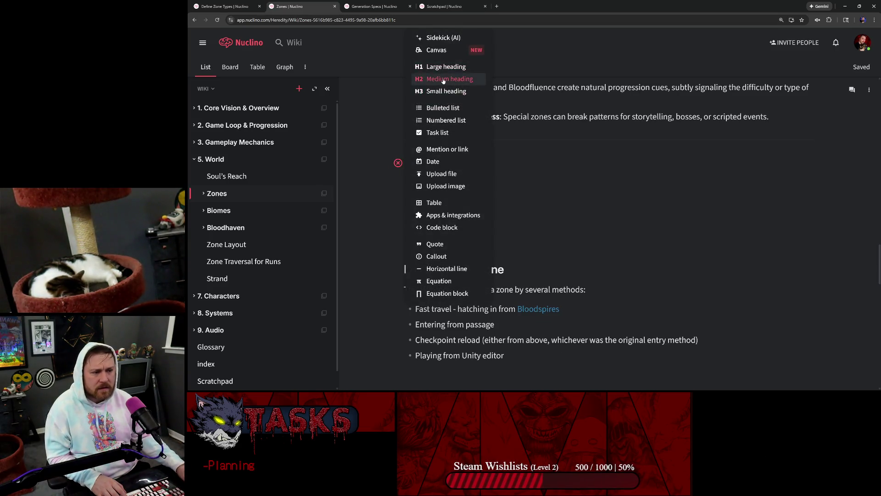
click(449, 77)
text(Gameplay )
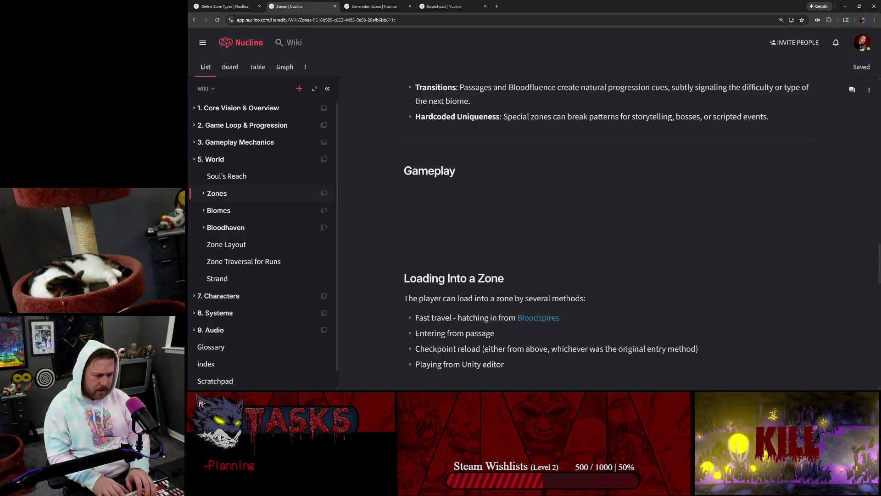
text(De)
key(BackSpace)
key(BackSpace)
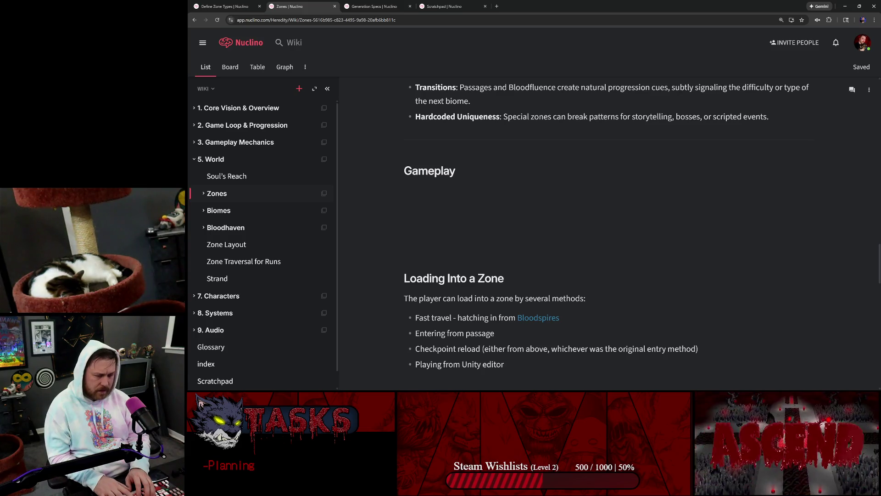
key(Home)
text(Zone )
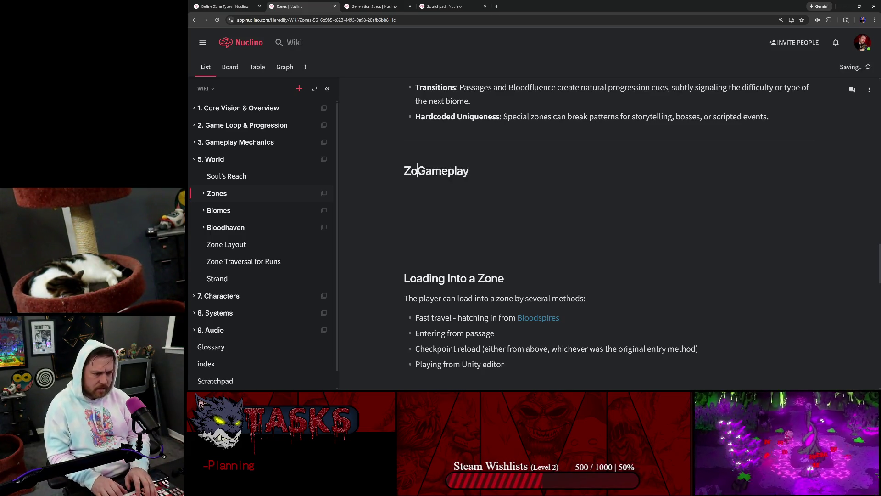
text(Types)
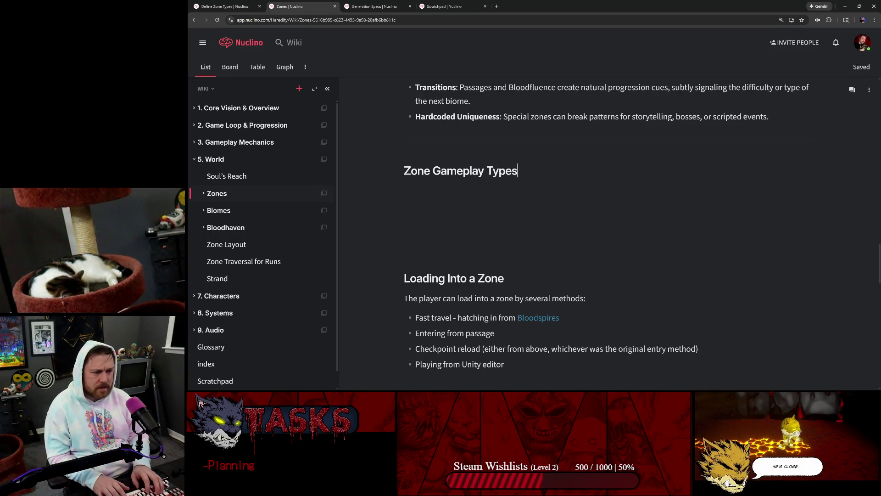
key(Return)
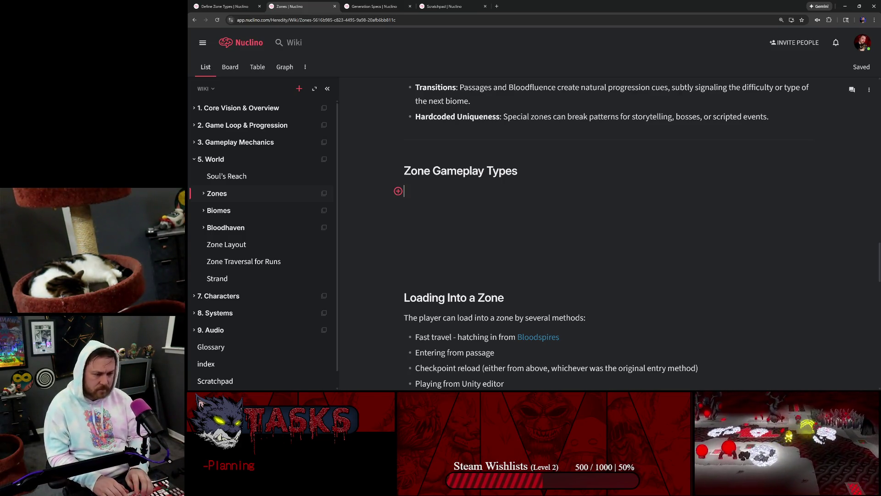
Step: Write the intro: there are a handful of zone types a player may meet in a run
text(There are a )
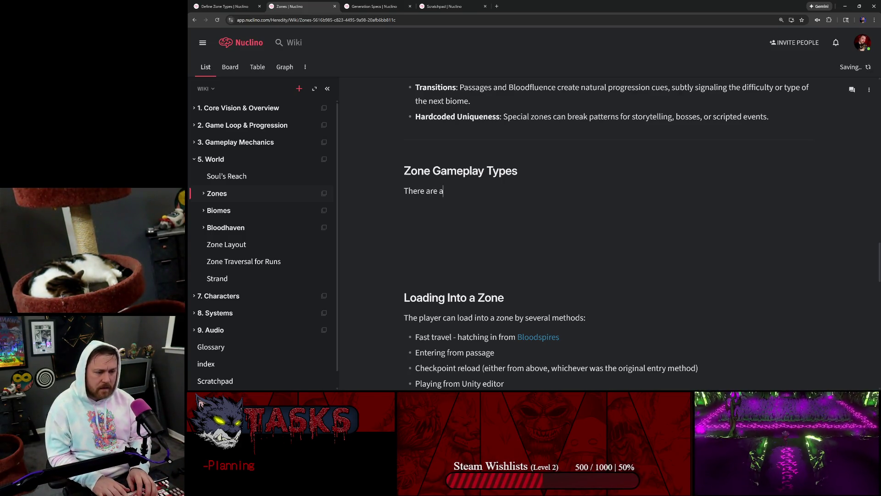
text(handful of)
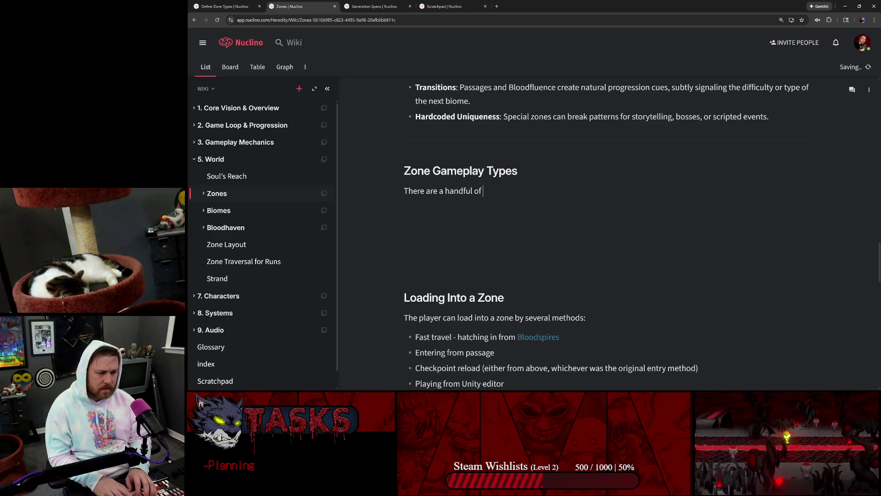
key(BackSpace)
key(BackSpace)
key(BackSpace)
text(pe)
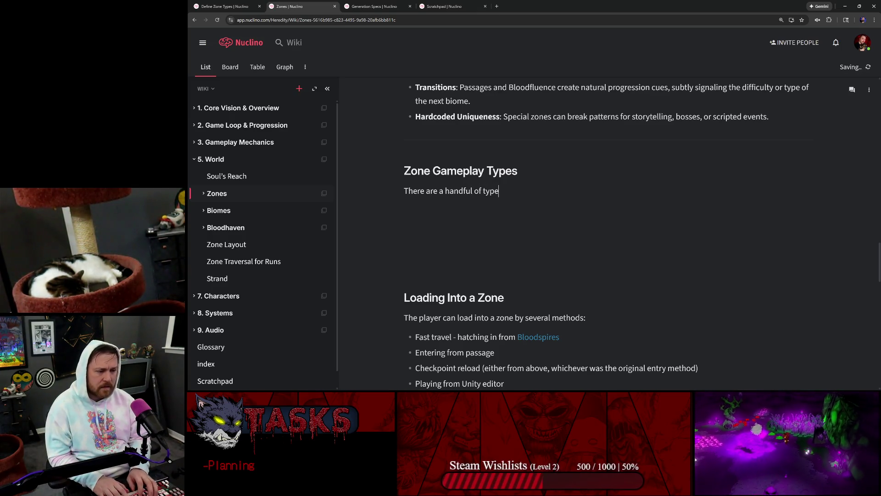
text(s ozon)
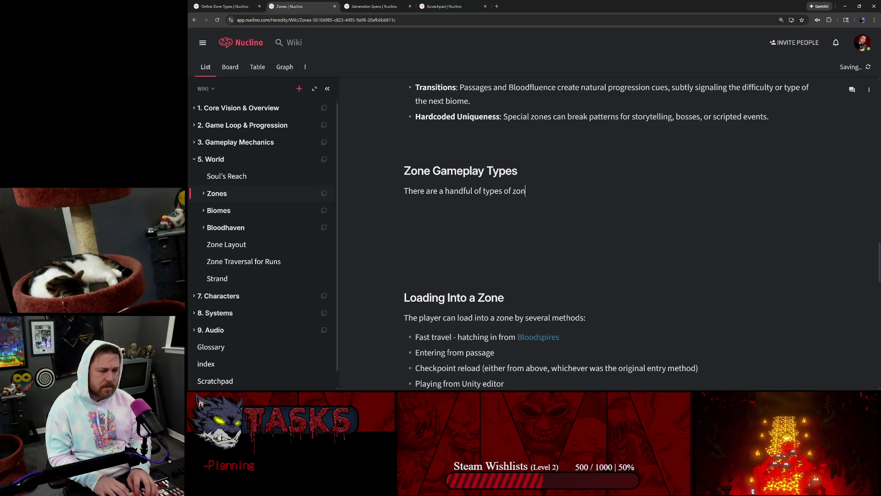
text(yer)
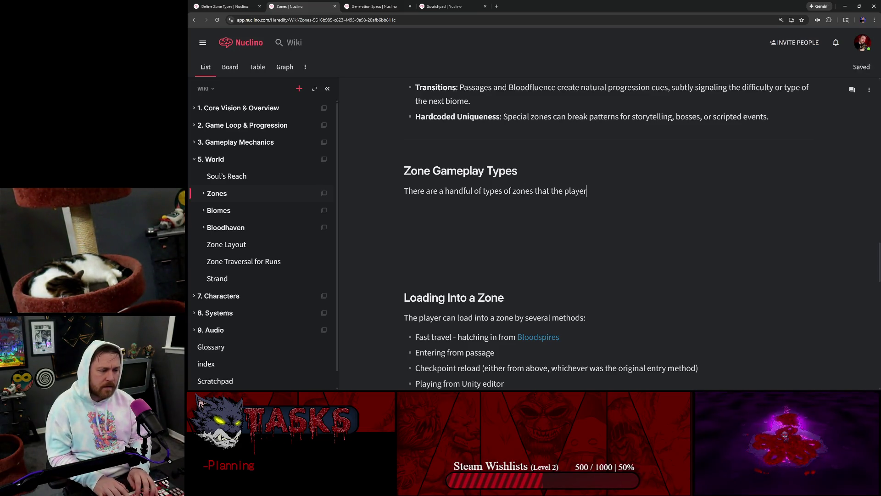
text( may zo)
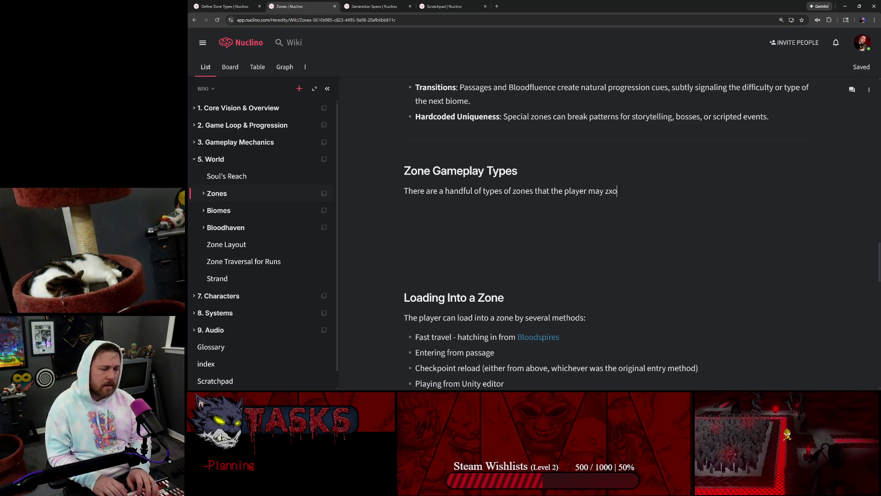
key(BackSpace)
key(BackSpace)
key(BackSpace)
text(xoome acros)
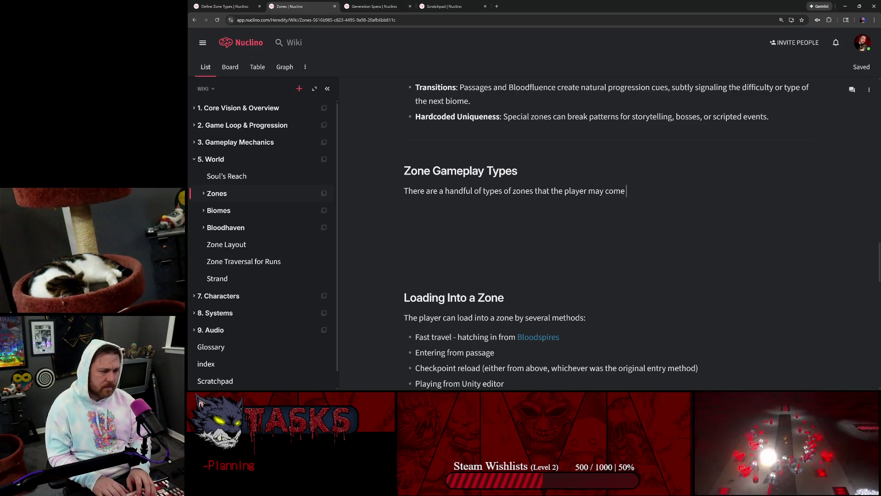
text(a r)
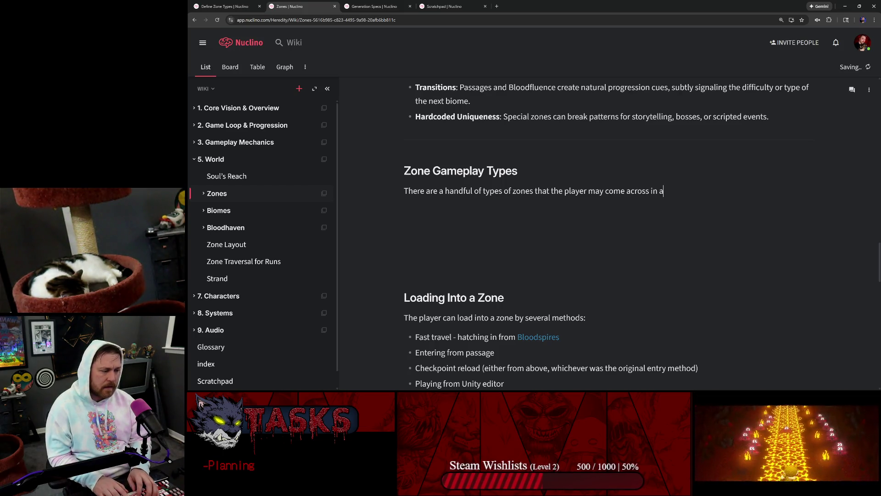
text(un.)
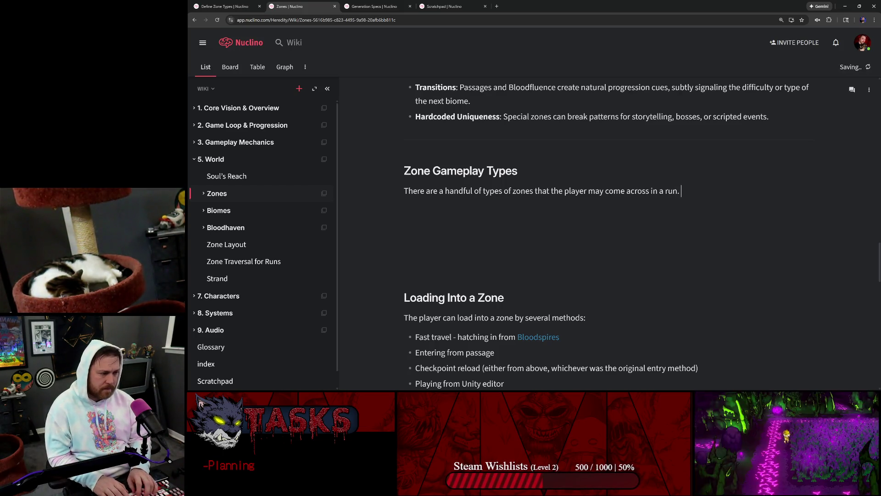
key(Return)
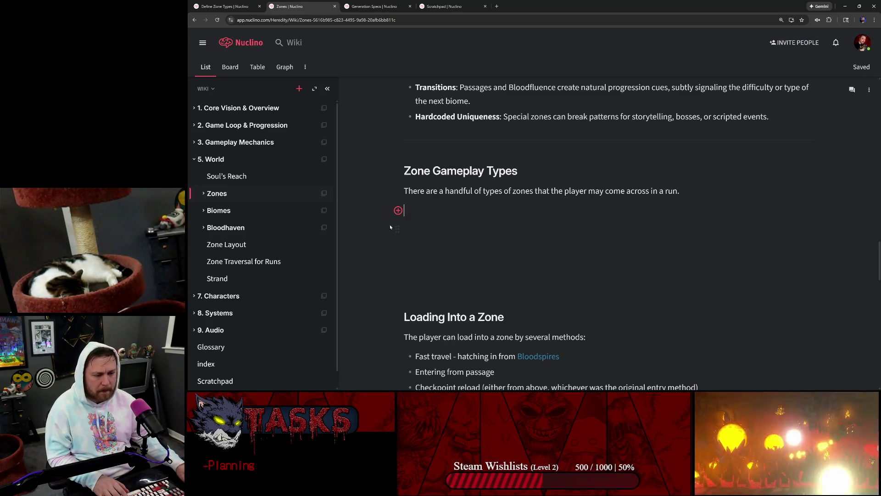
Step: Start a bulleted list with Standard Combat and Challenge Combat
click(398, 210)
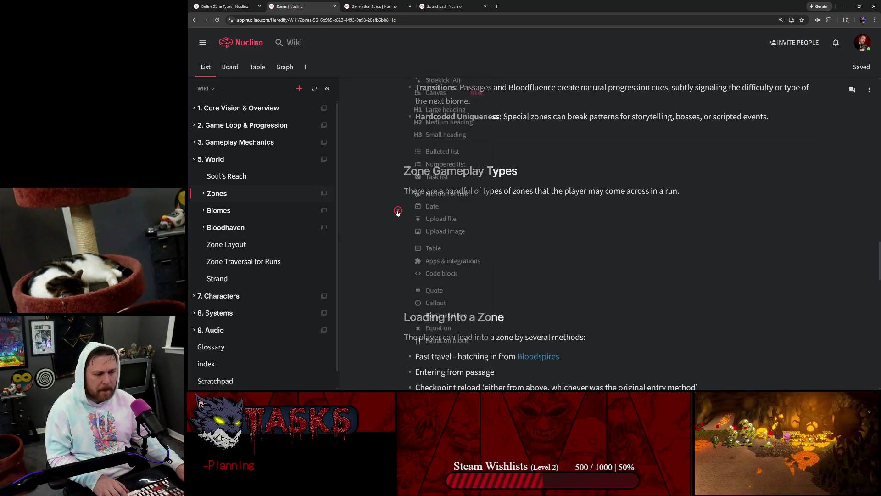
click(440, 151)
text(Standard )
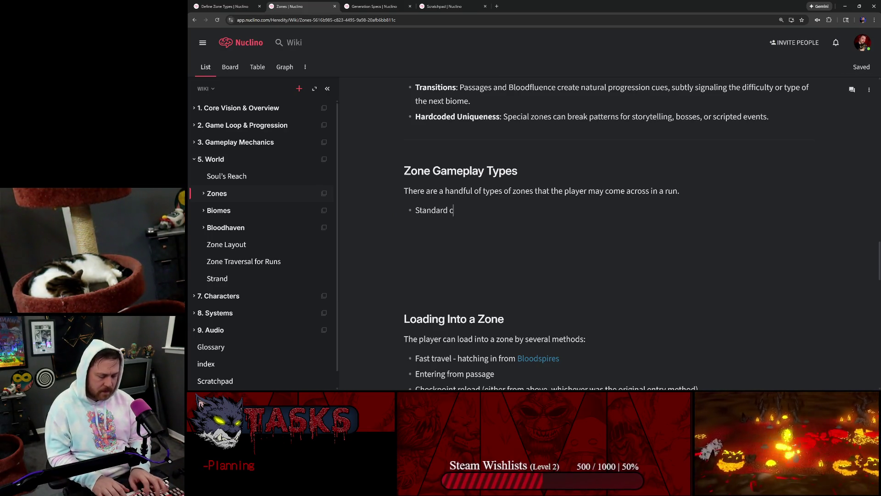
text(Combat)
key(Return)
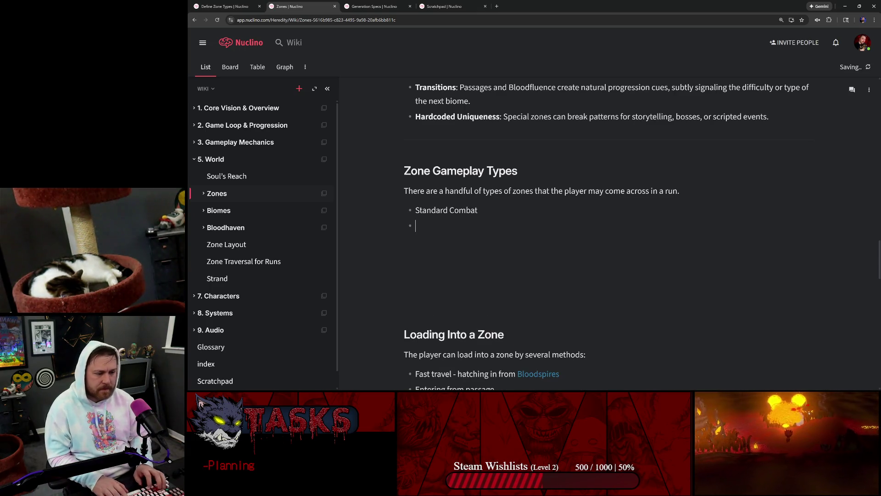
text(Ch)
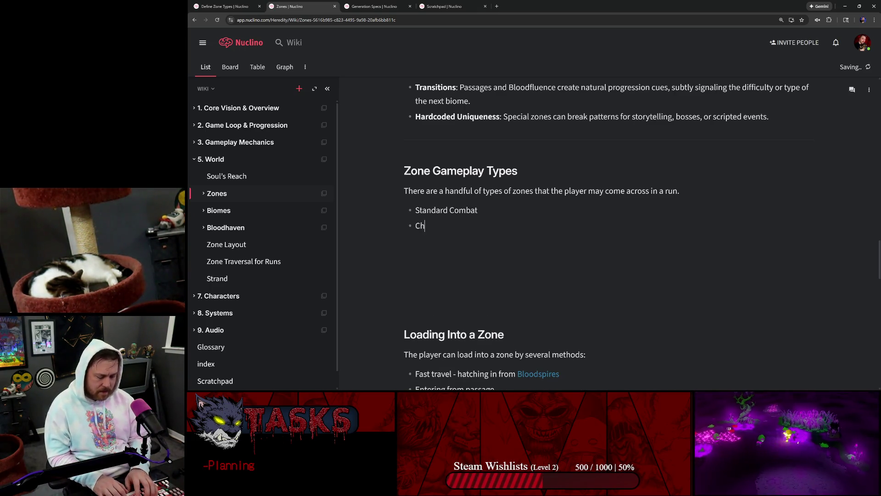
text(allenge Combat)
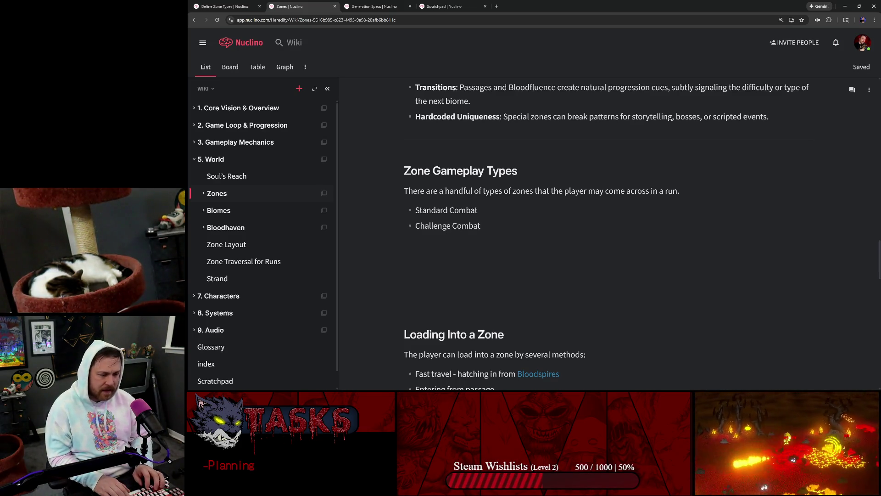
key(Return)
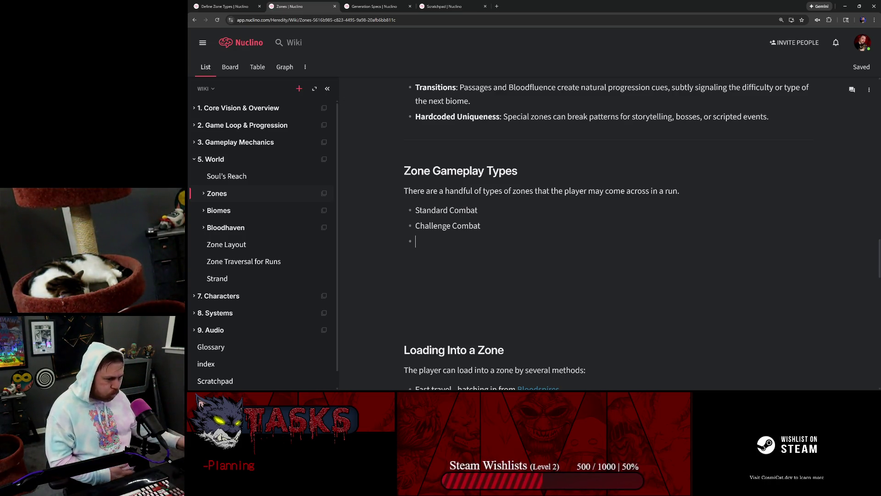
Step: Add Random Encounter as the third bullet and begin a fourth bullet, Transaction Zones
text(Rnadom)
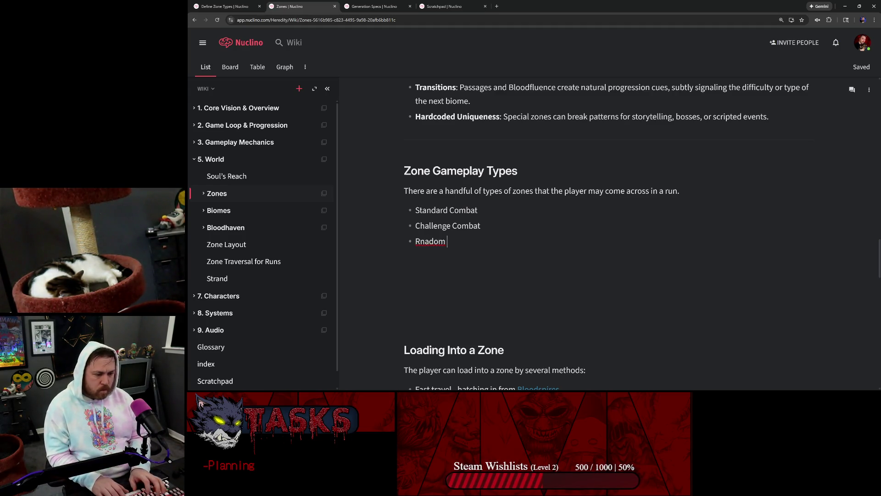
key(ctrl+BackSpace)
text(Random )
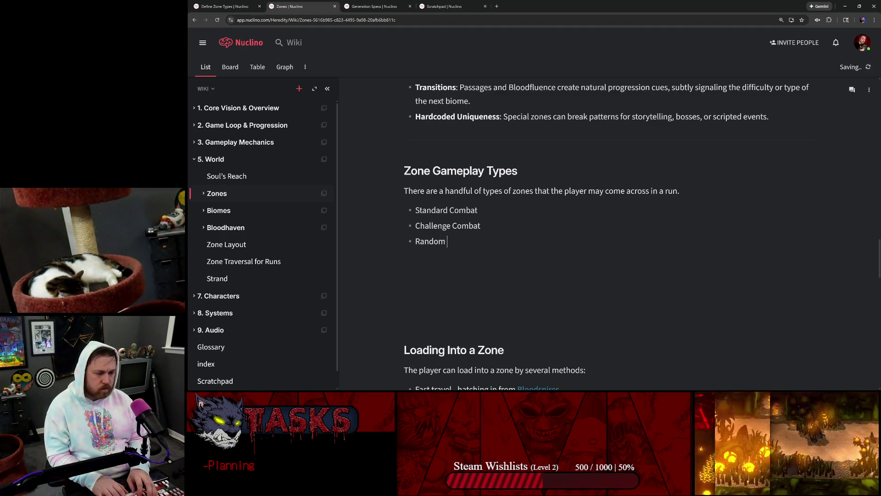
text(Encounter)
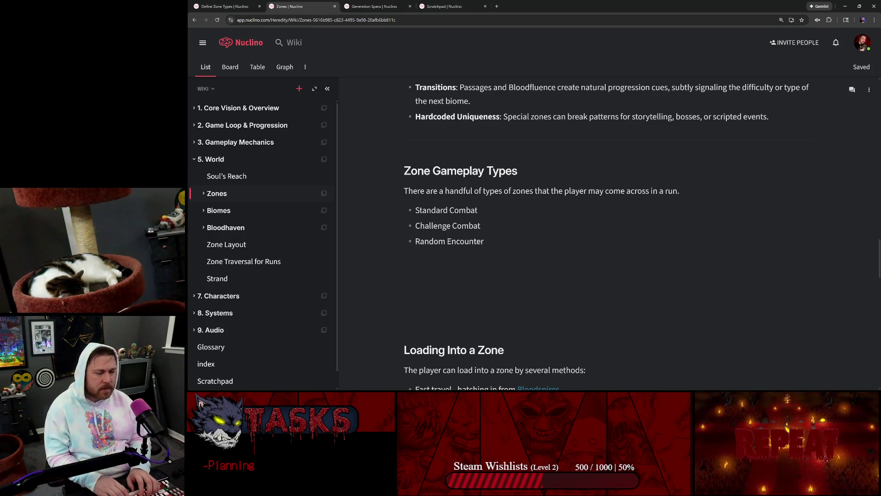
key(Return)
text(Trans)
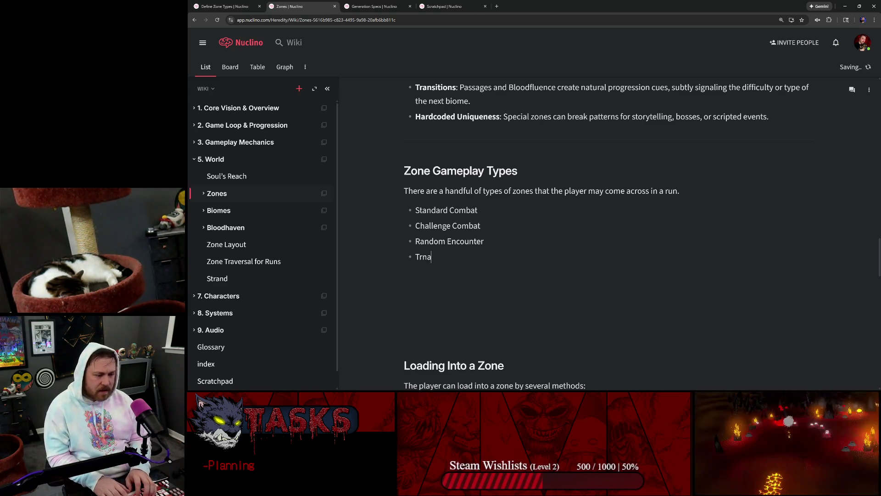
text(action Zones)
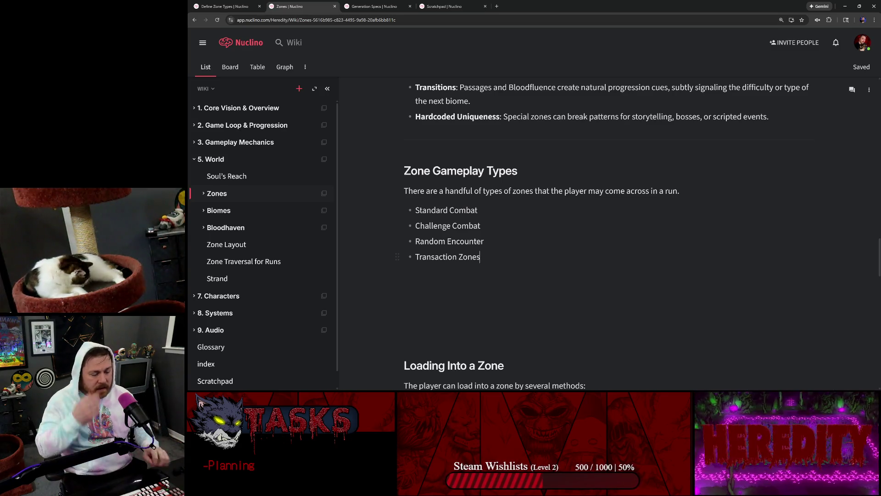
Step: Add a dash after 'Standard Combat' to begin its annotation
click(478, 210)
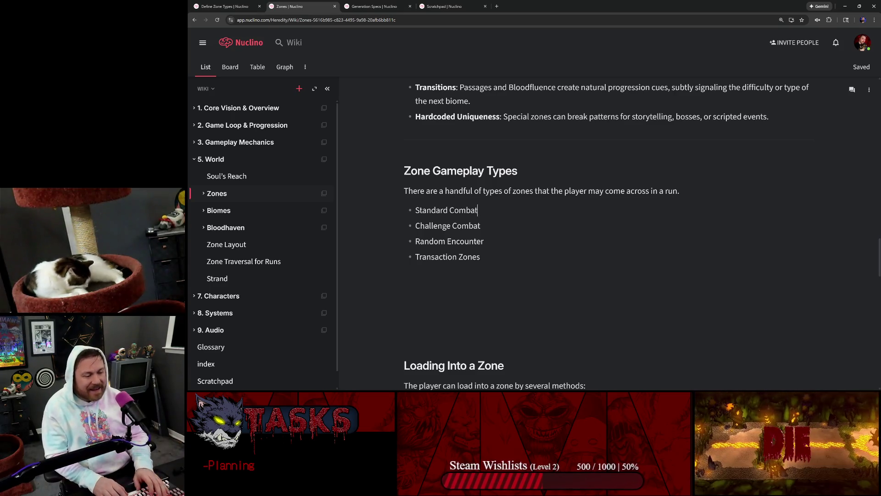
text( -)
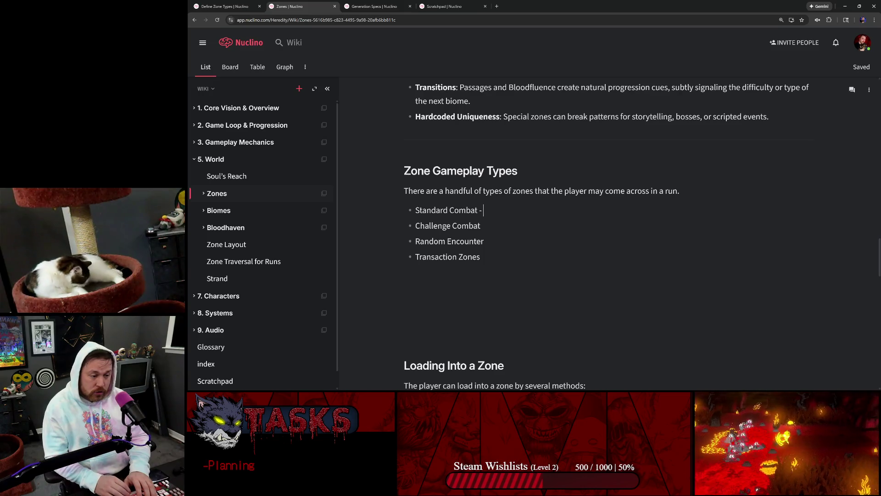
Step: Give weights 75, 10 and 15 to the first three zone types; leave Transaction Zones with a dash
text(75)
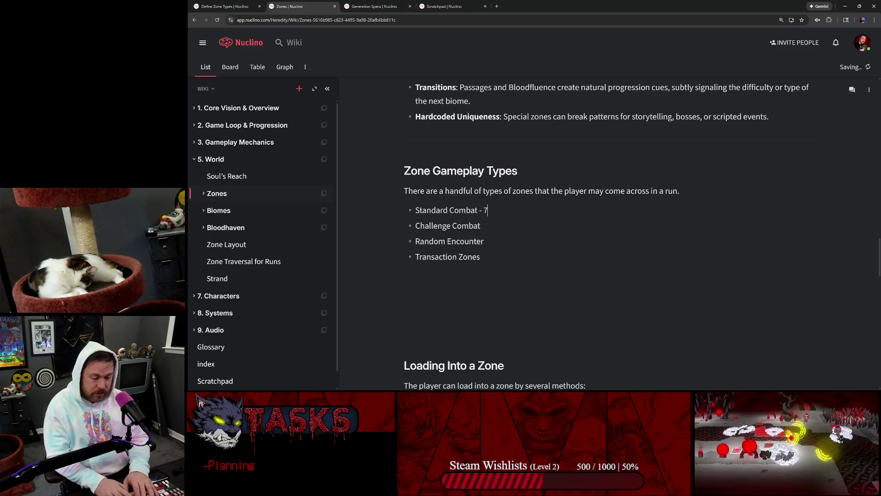
key(Down)
text(- )
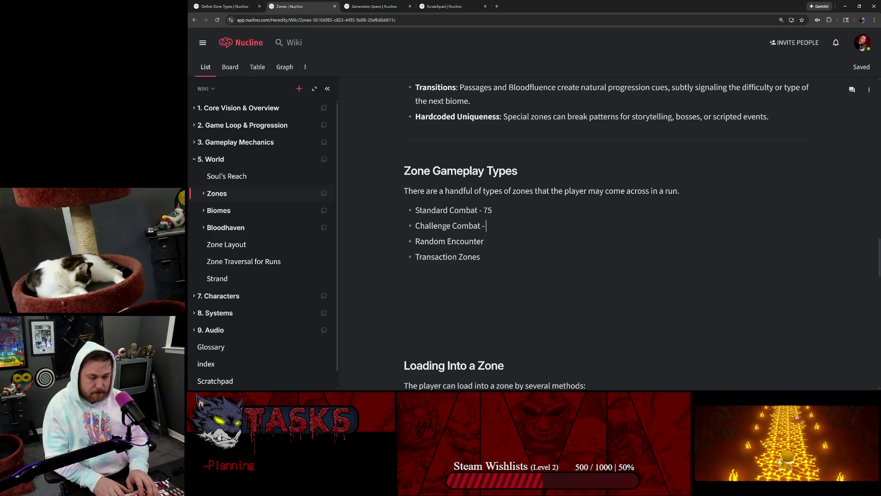
text(10)
key(Down)
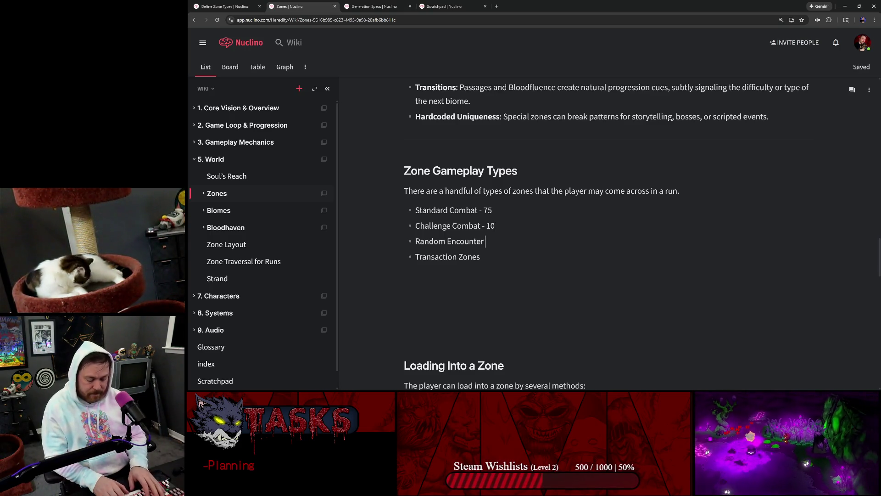
text(- 15)
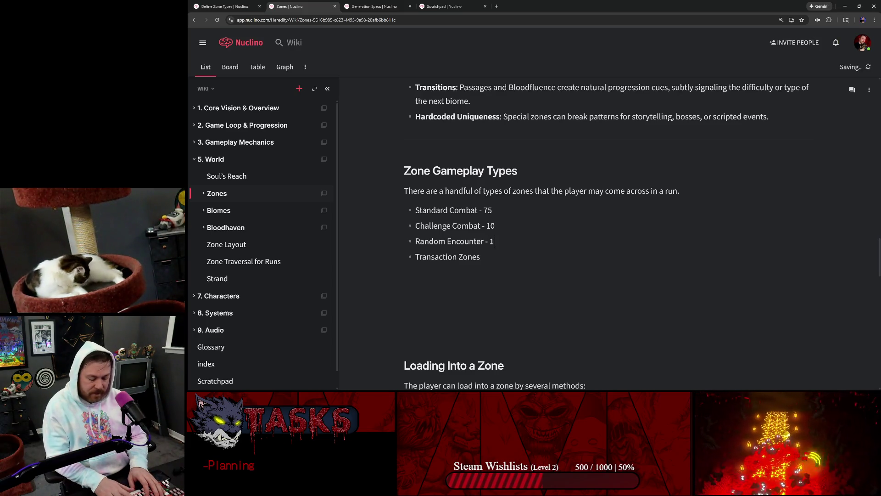
key(Down)
text(-)
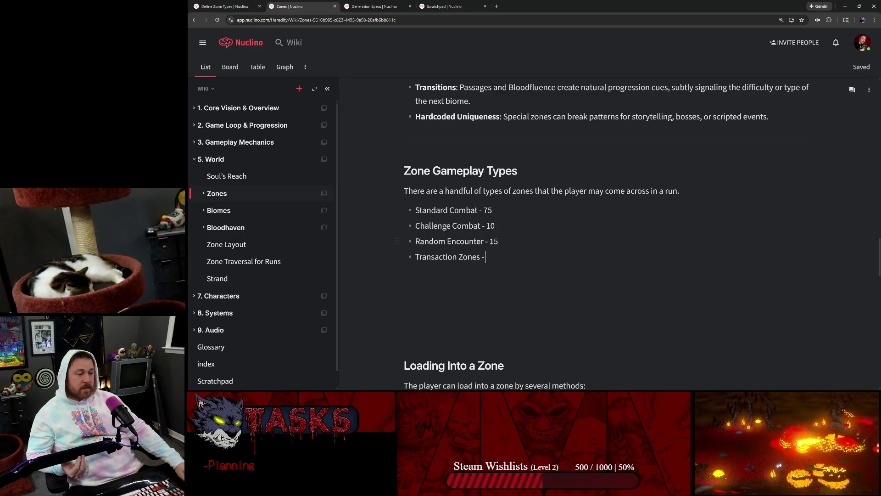
double_click(466, 225)
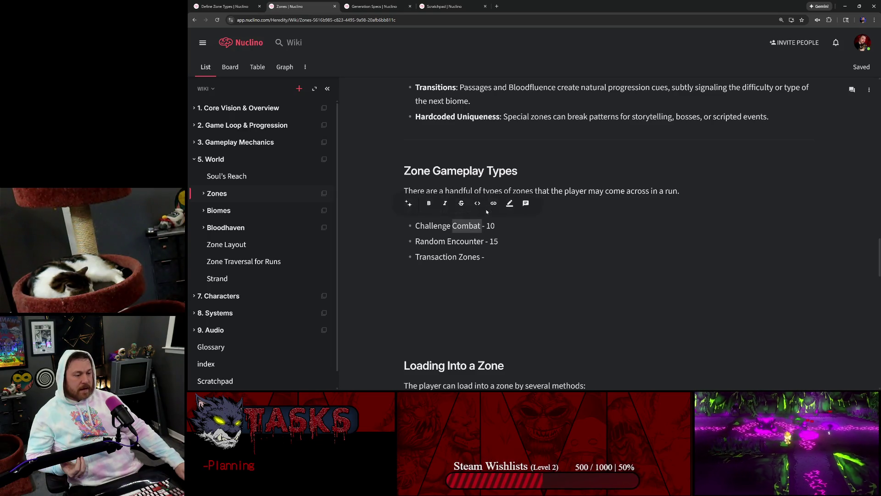
Step: Change Standard Combat's weight to 70 and give Transaction Zones 5
click(484, 226)
drag(483, 210, 488, 210)
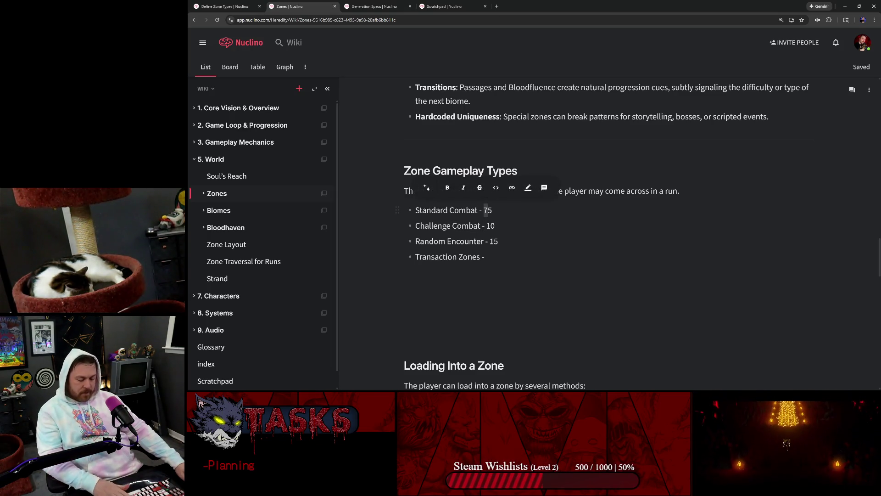
text(6)
click(485, 256)
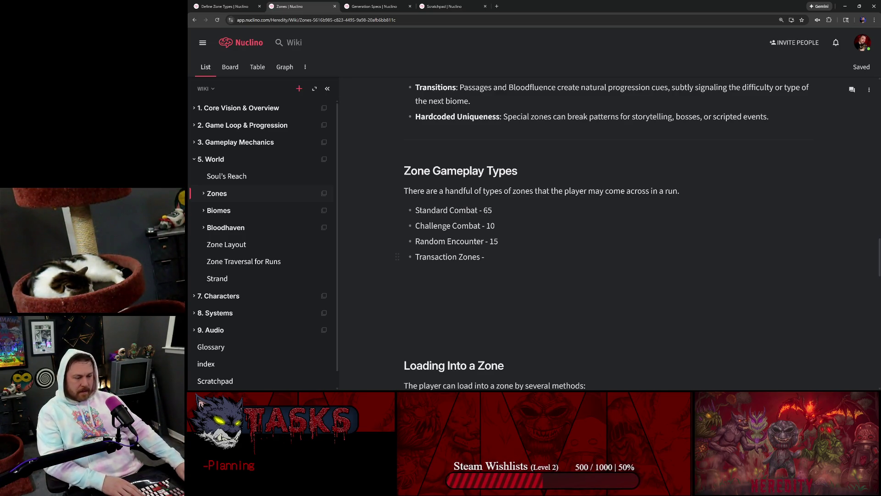
text(5)
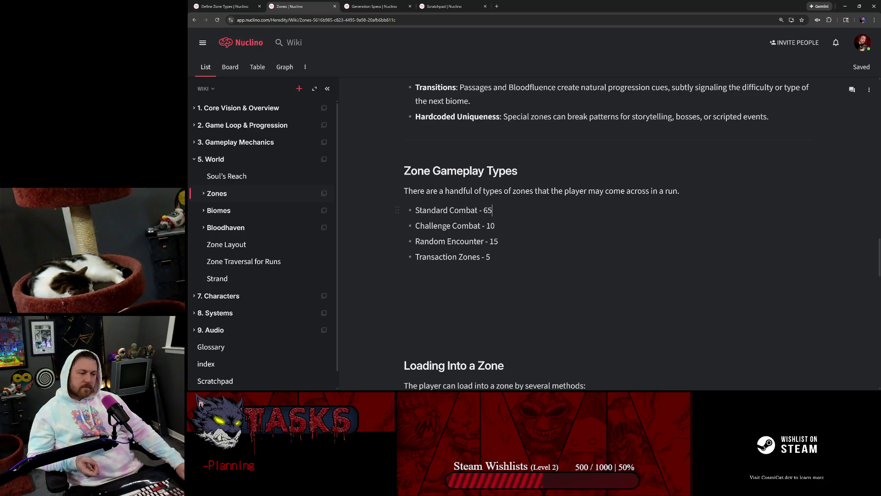
key(shift+Left)
key(shift+Left)
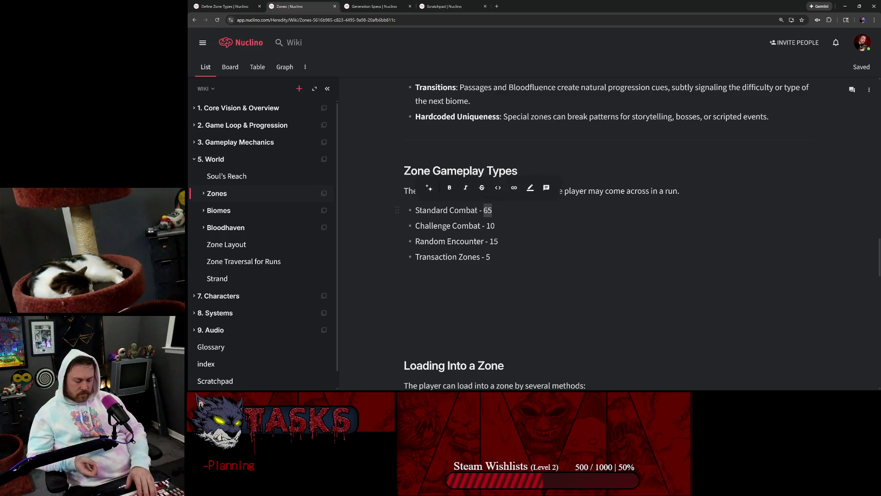
text(70)
click(498, 241)
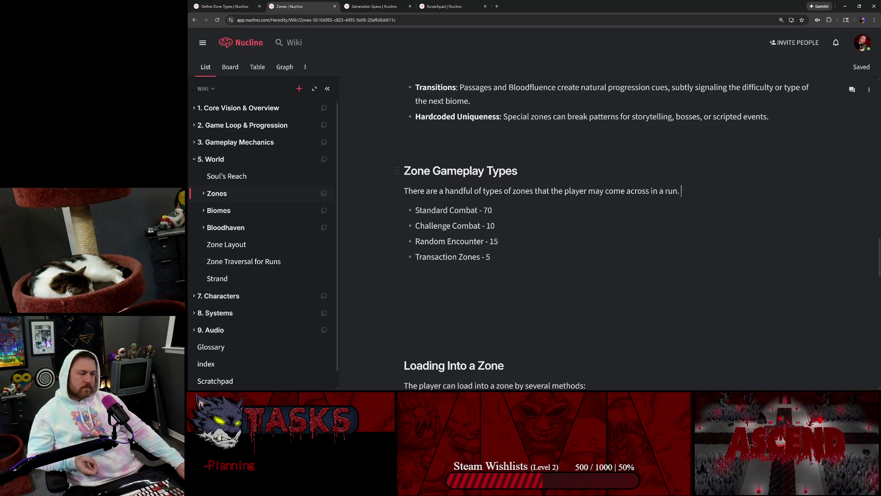
Step: Append a % sign to each weight: 70%, 10%, 15% and 5%
click(681, 191)
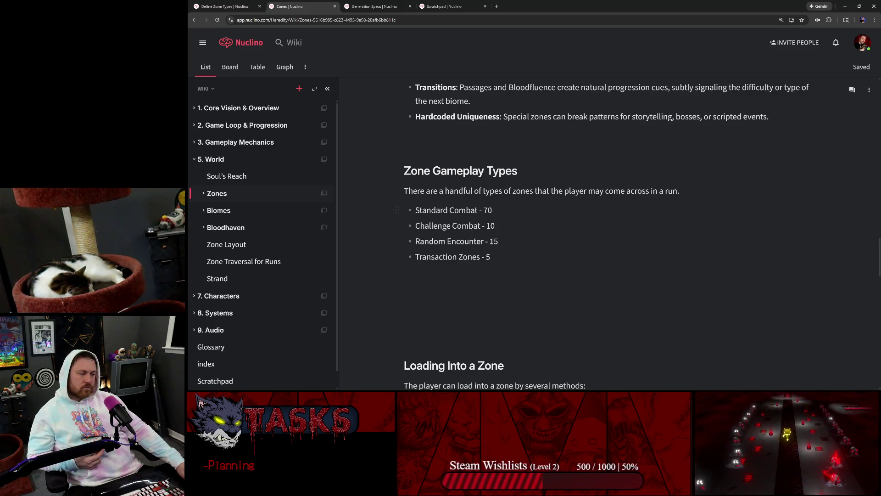
click(680, 191)
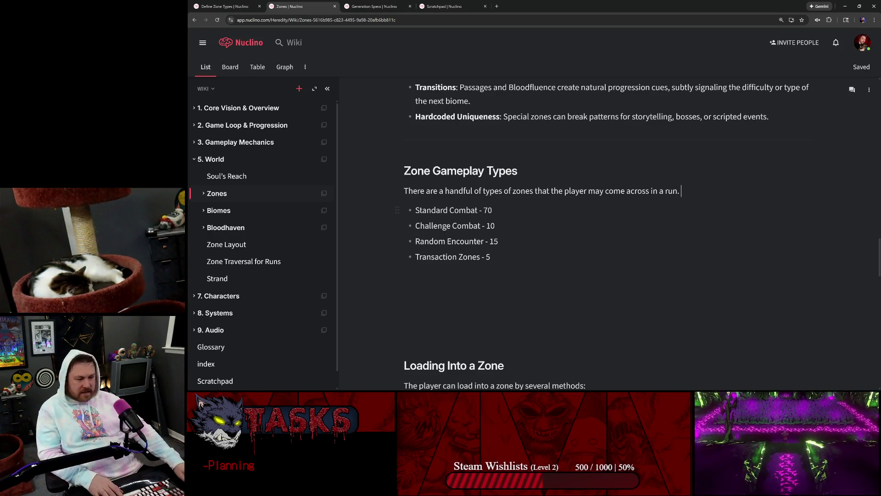
click(492, 209)
text(%)
click(494, 226)
text(%)
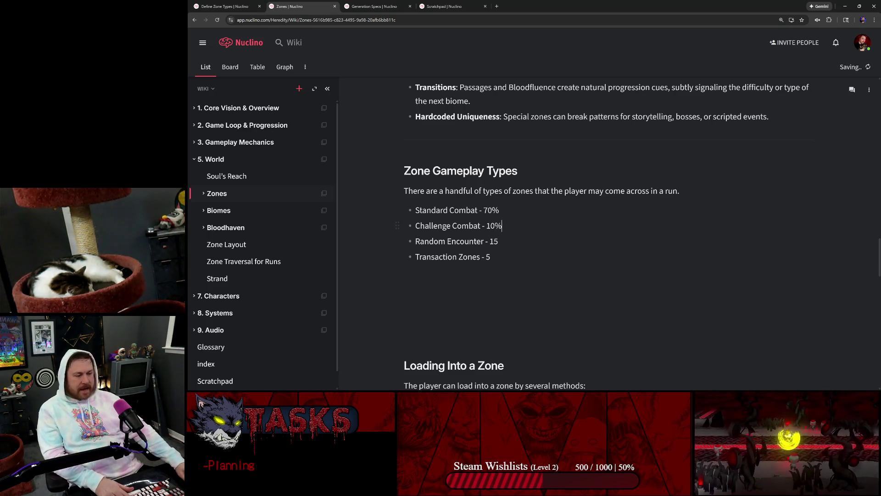
click(498, 240)
text(%)
click(490, 256)
text(%)
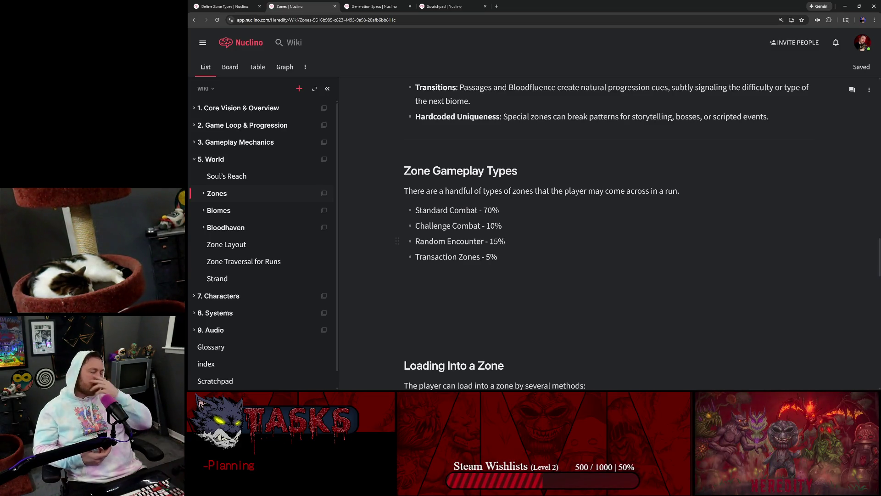
click(225, 7)
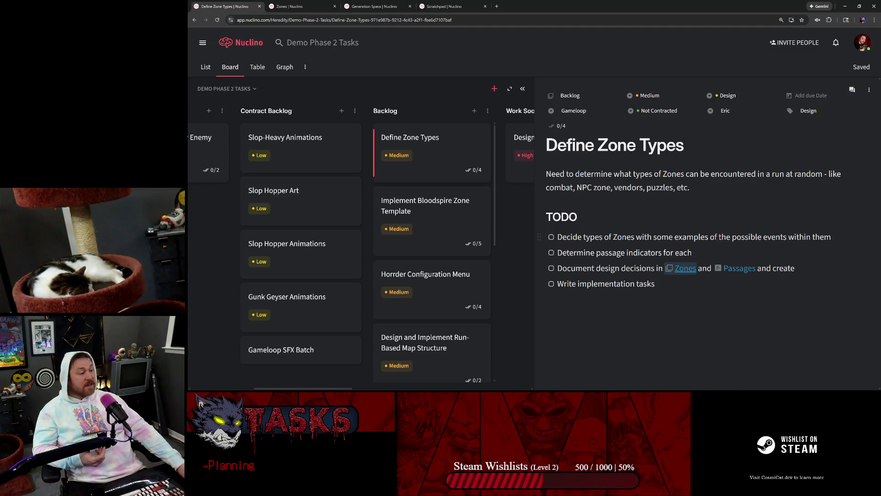
Step: Check off the zone-types, design-decisions and implementation-tasks TODOs, leaving passage indicators open
click(551, 237)
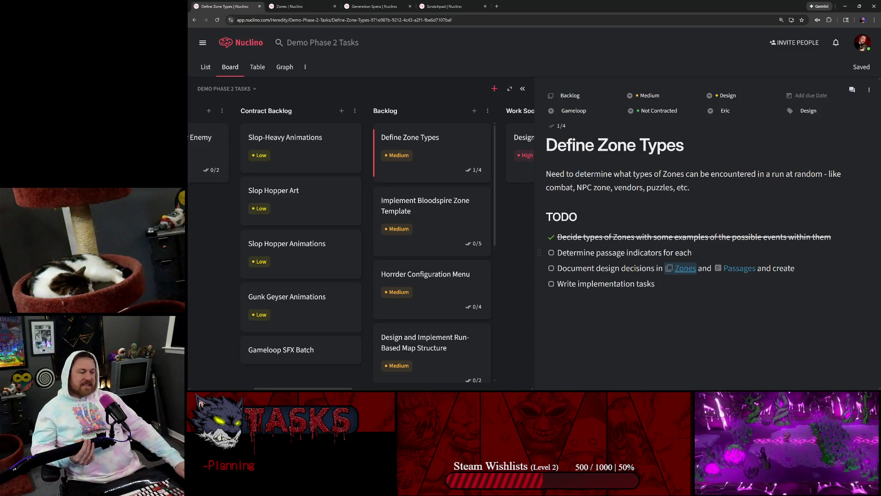
drag(691, 252, 556, 252)
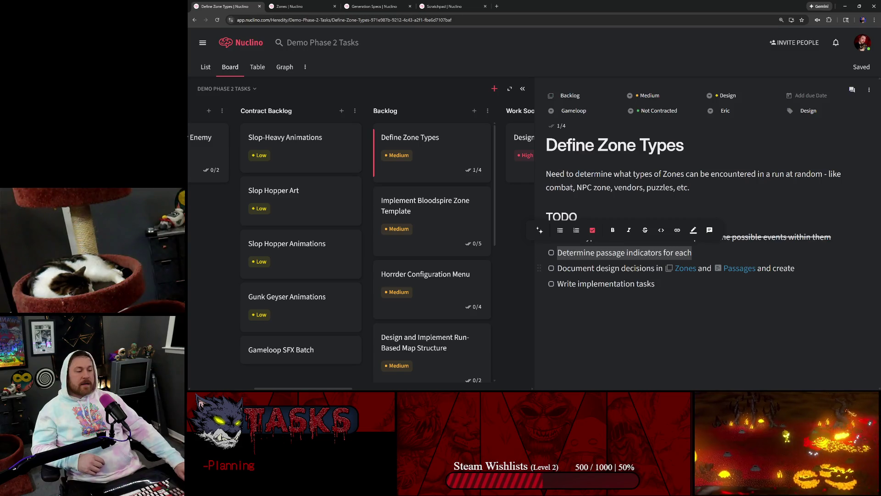
click(557, 253)
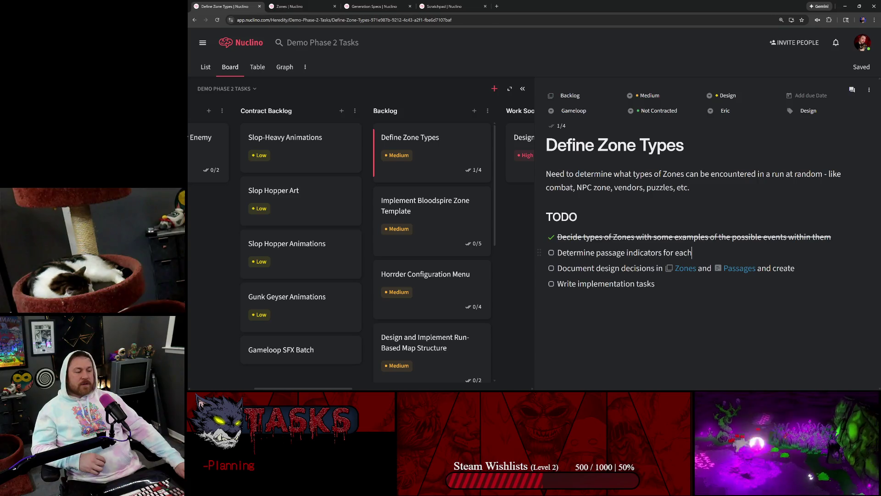
drag(692, 252, 557, 252)
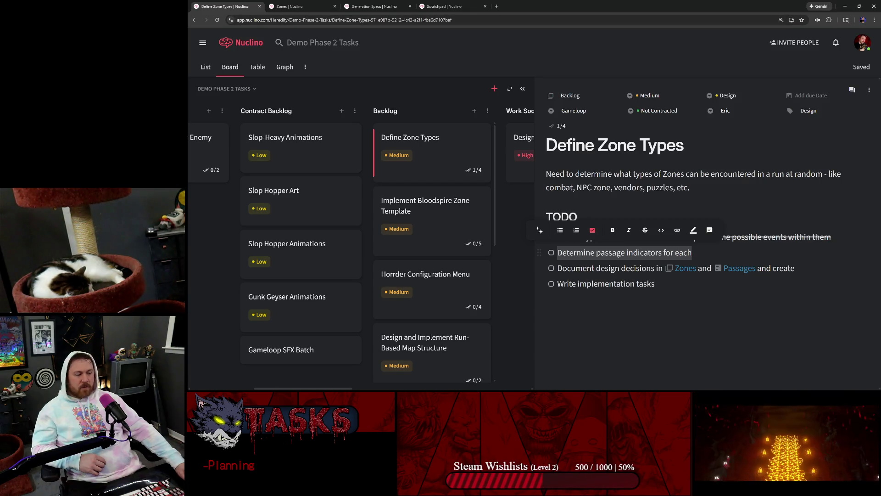
click(551, 253)
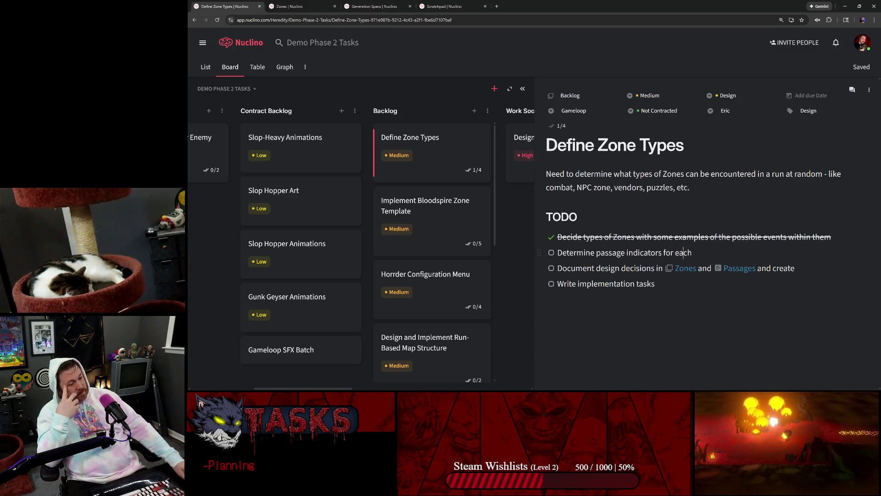
click(552, 268)
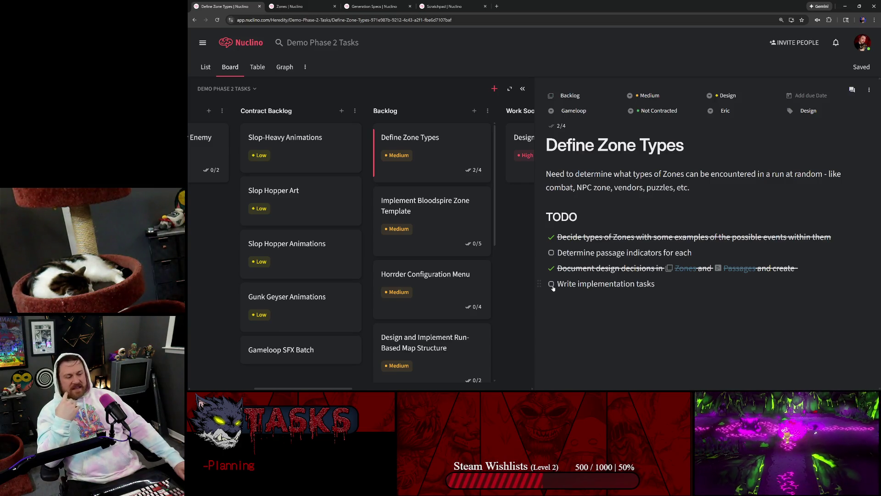
click(551, 284)
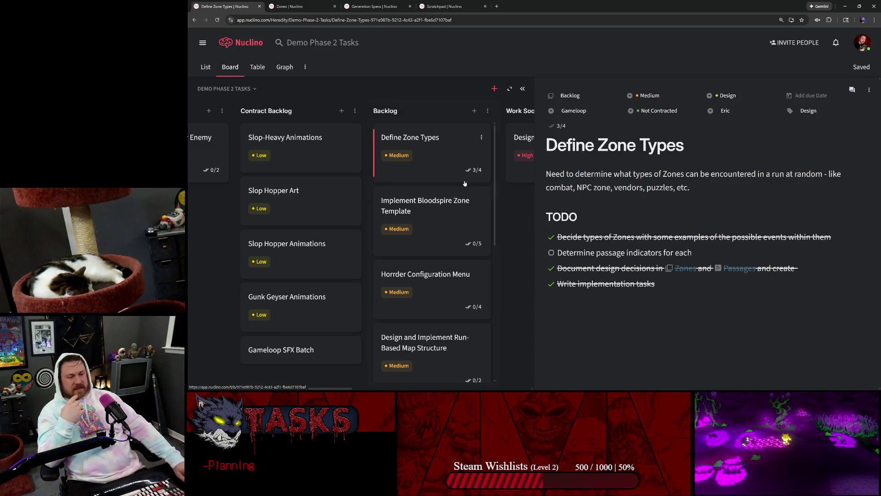
key(shift+End)
key(shift+Home)
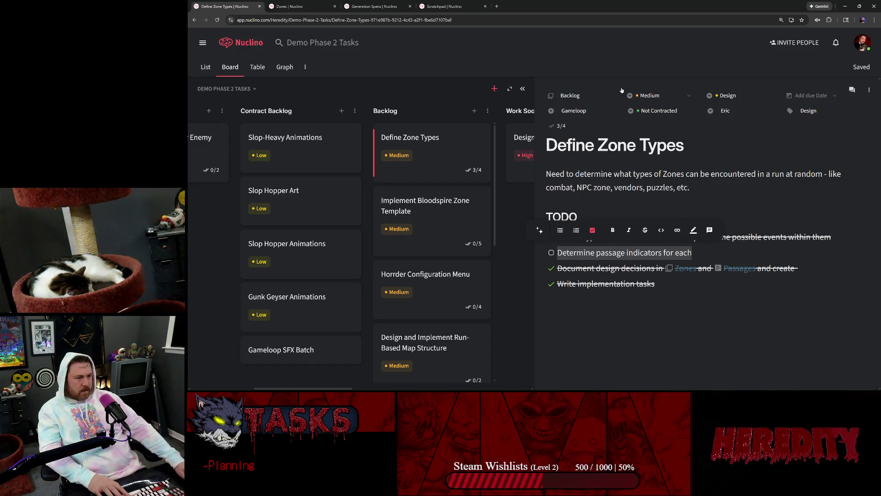
click(529, 91)
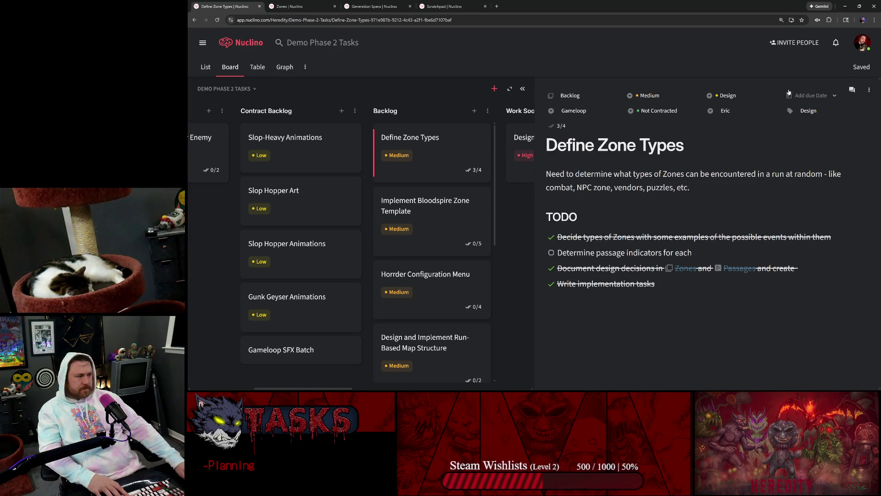
click(471, 167)
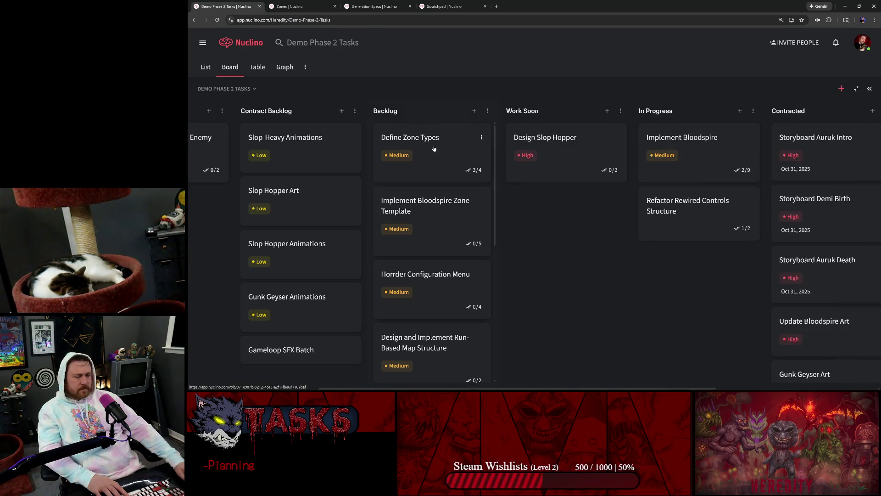
Step: Drag the Define Zone Types card from Backlog to the top of the Done column
scroll(433, 144, right, 4)
drag(278, 144, 776, 153)
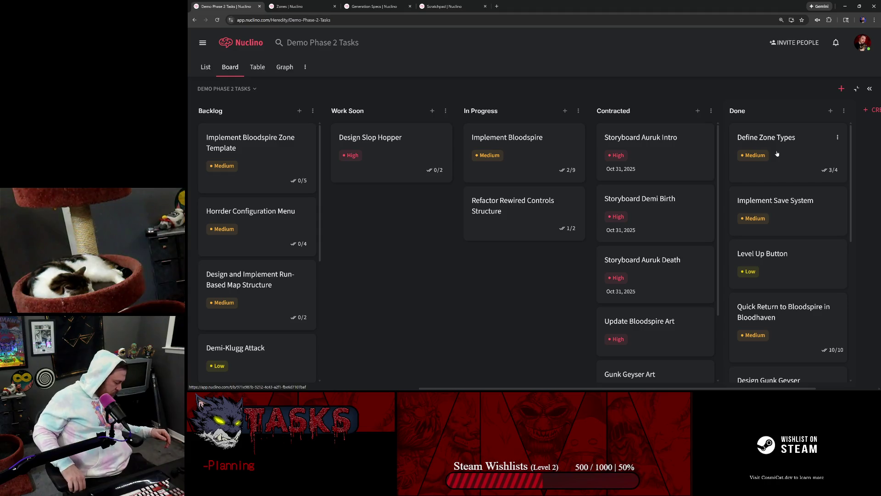
scroll(780, 153, right, 1)
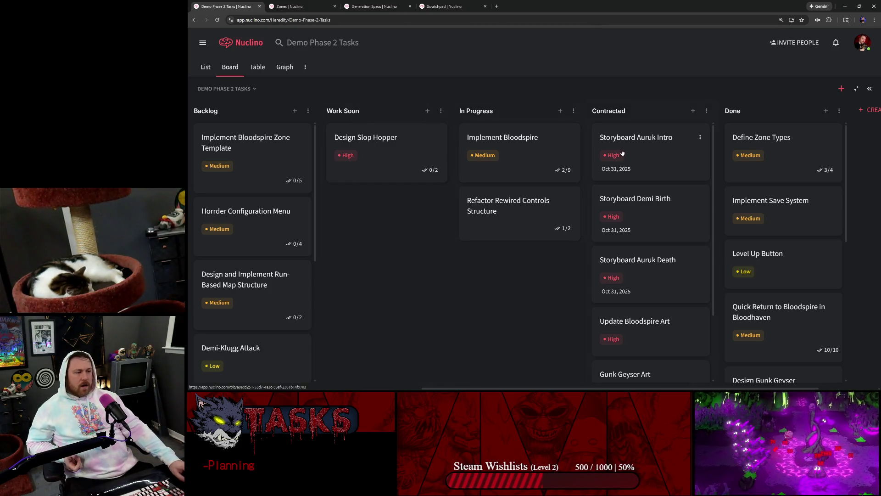
click(251, 149)
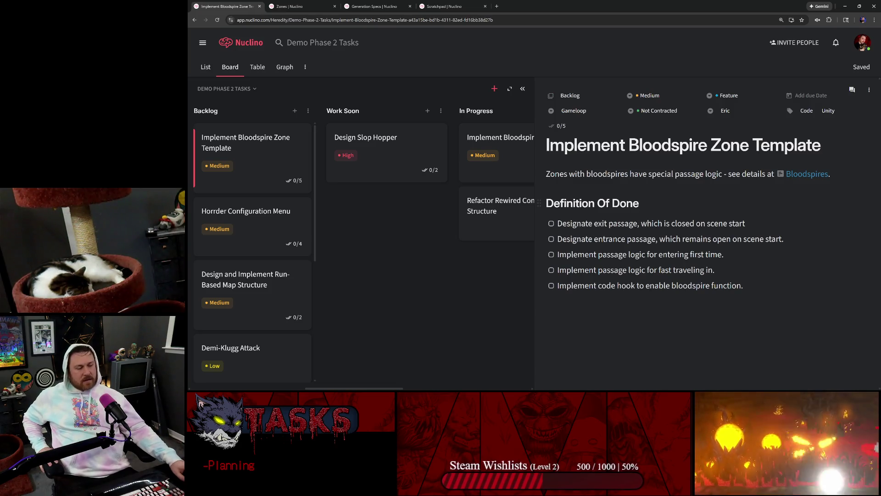
Step: Review Bloodspire Zone Template's Definition Of Done, then open the Horrder Configuration Menu and Run-Based Map tasks
click(784, 238)
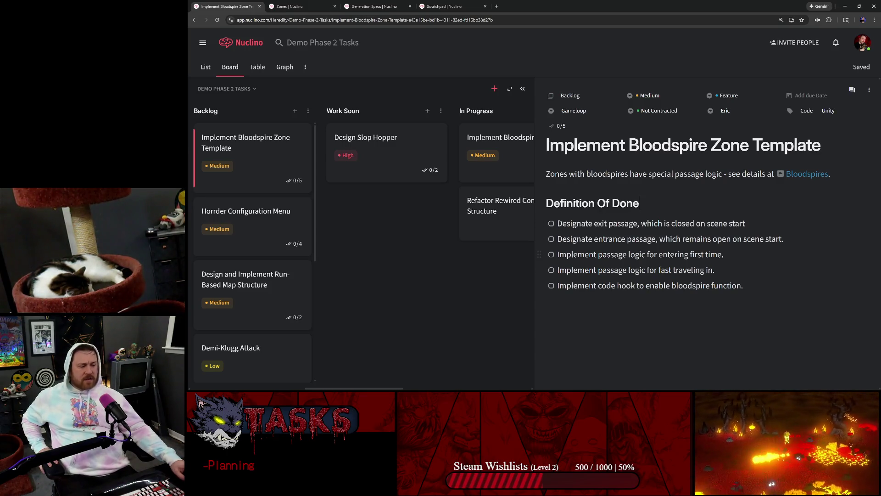
drag(724, 254, 551, 255)
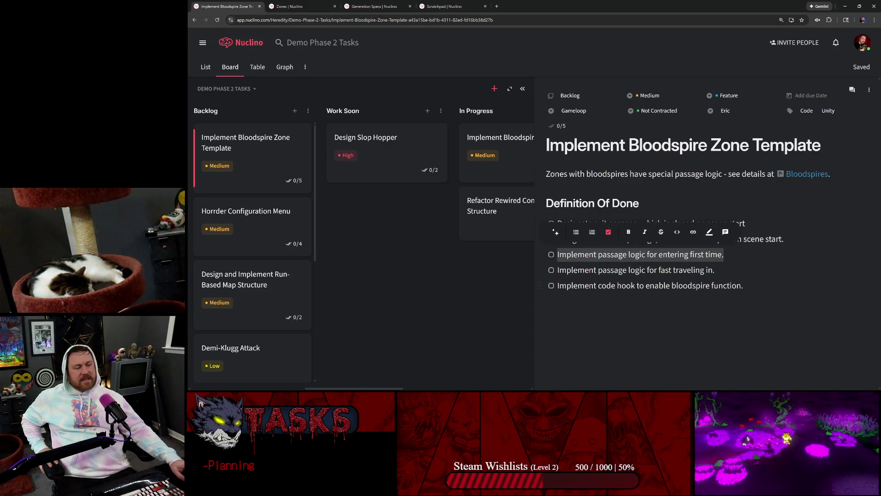
click(736, 285)
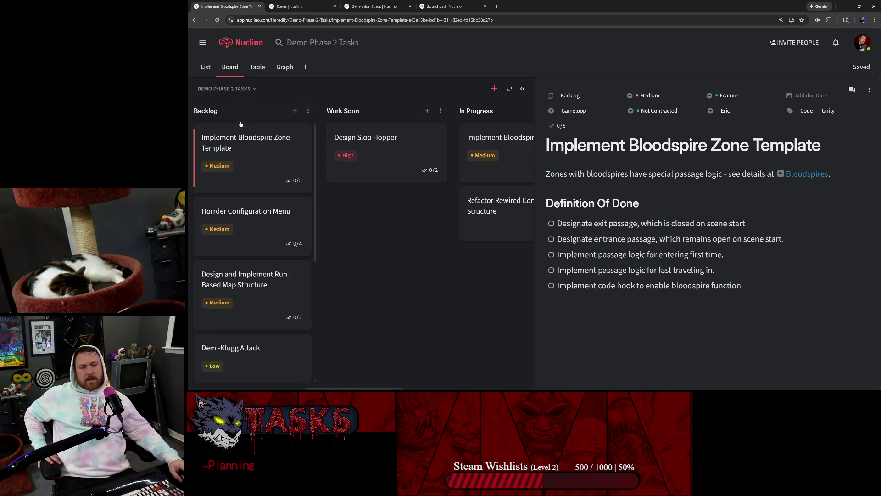
click(255, 212)
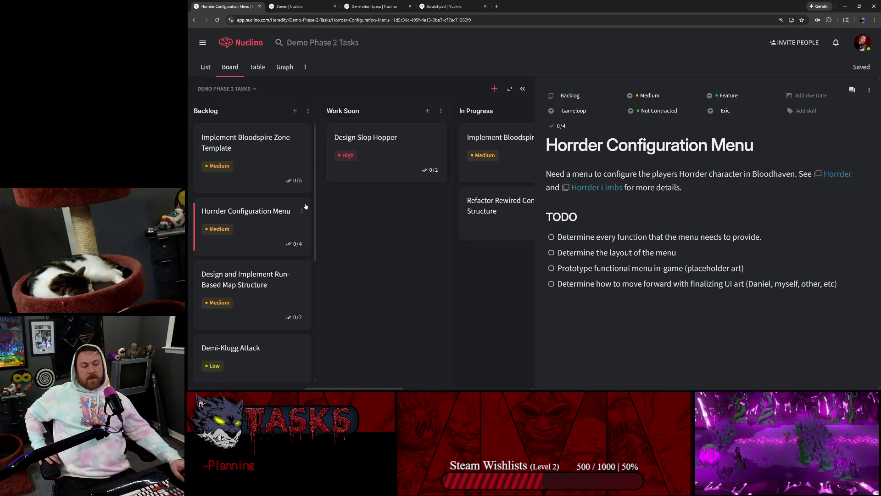
scroll(251, 145, down, 1)
scroll(252, 145, down, 1)
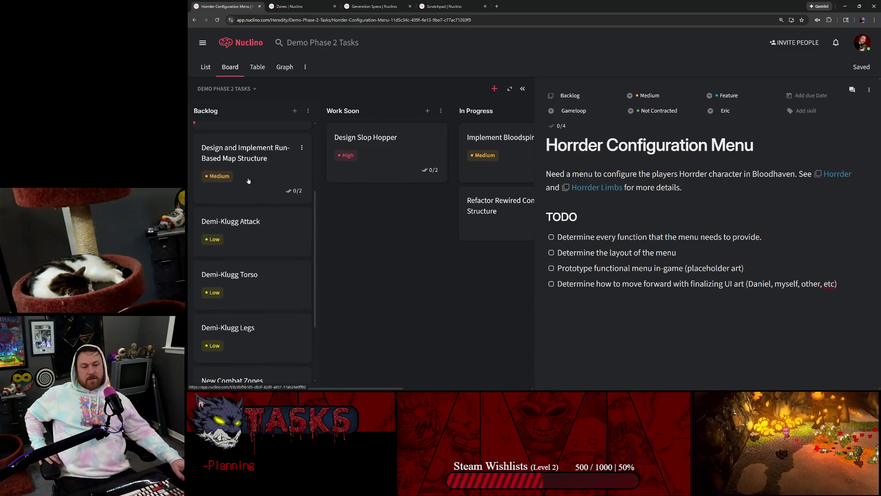
click(254, 193)
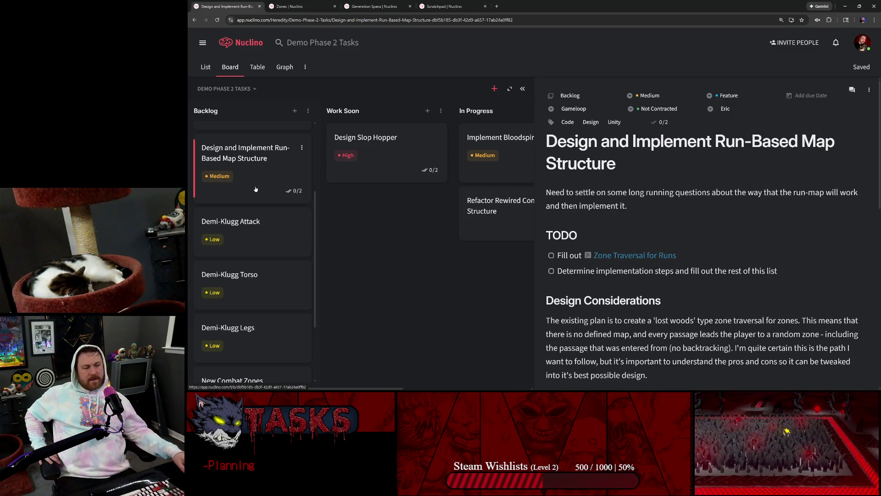
Step: Open the Zone Traversal for Runs link in a new tab, then return to the Run-Based Map Structure task
scroll(612, 228, down, 1)
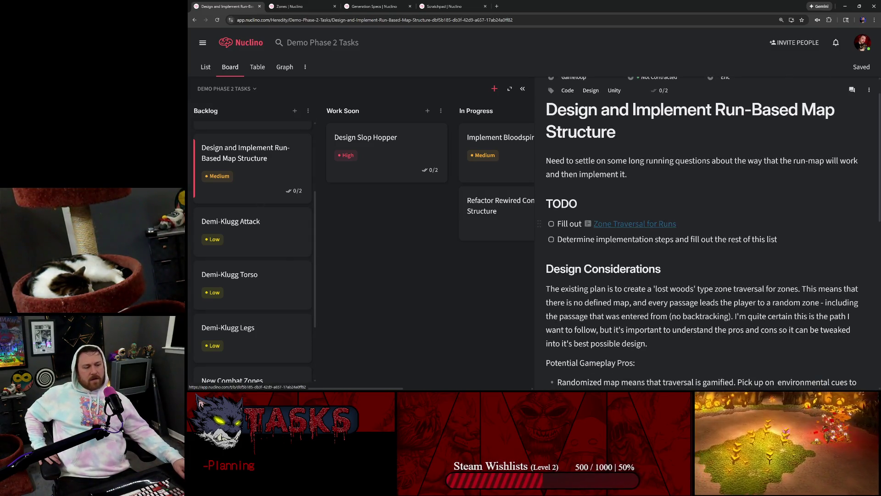
middle_click(613, 228)
click(384, 2)
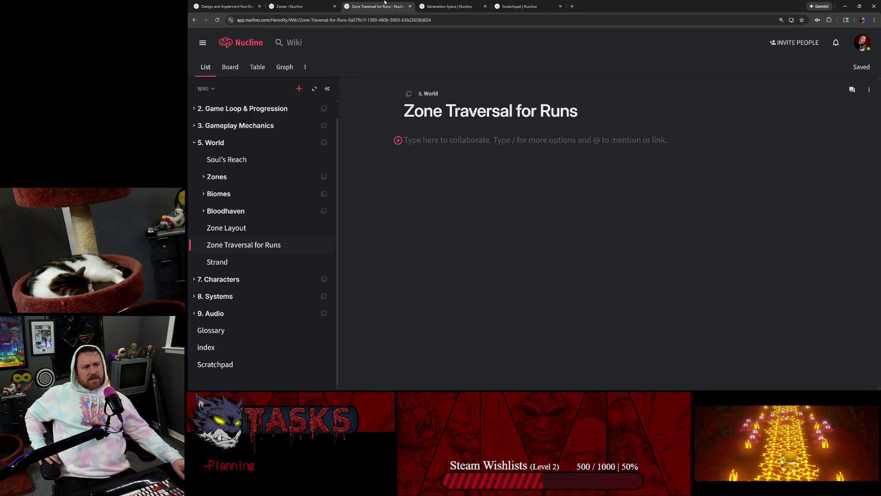
click(317, 2)
click(226, 6)
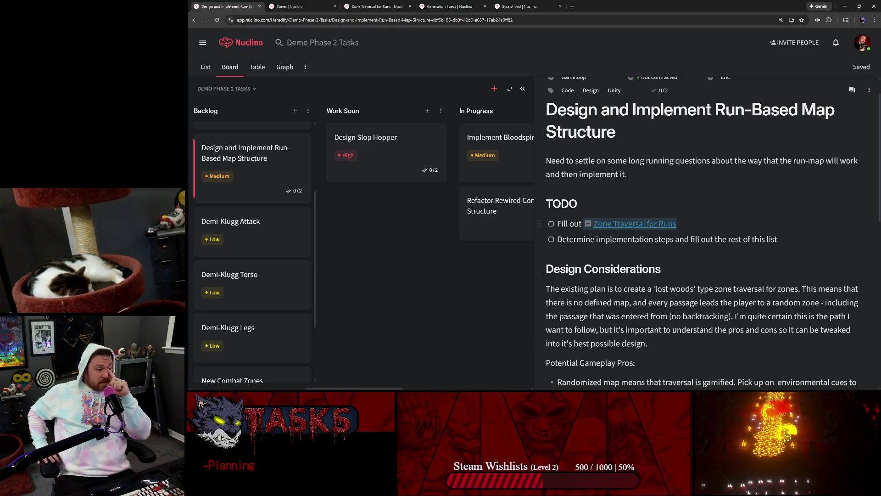
Step: In the Design Considerations paragraph, select the 'This means that … random zone' text, then deselect it
scroll(702, 229, down, 2)
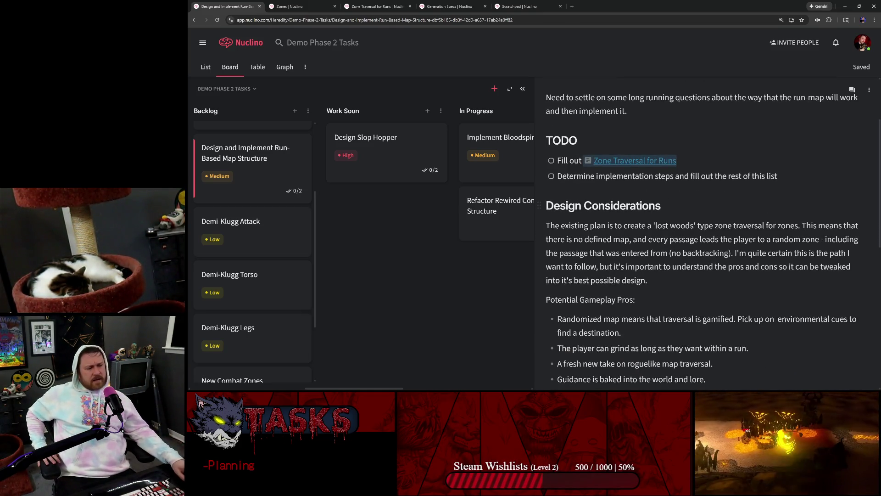
scroll(707, 230, down, 10)
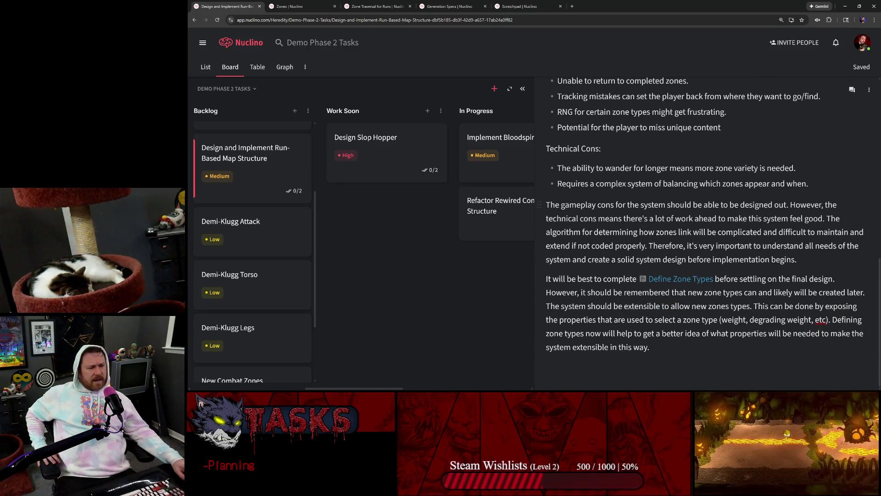
scroll(707, 229, up, 5)
scroll(707, 230, up, 4)
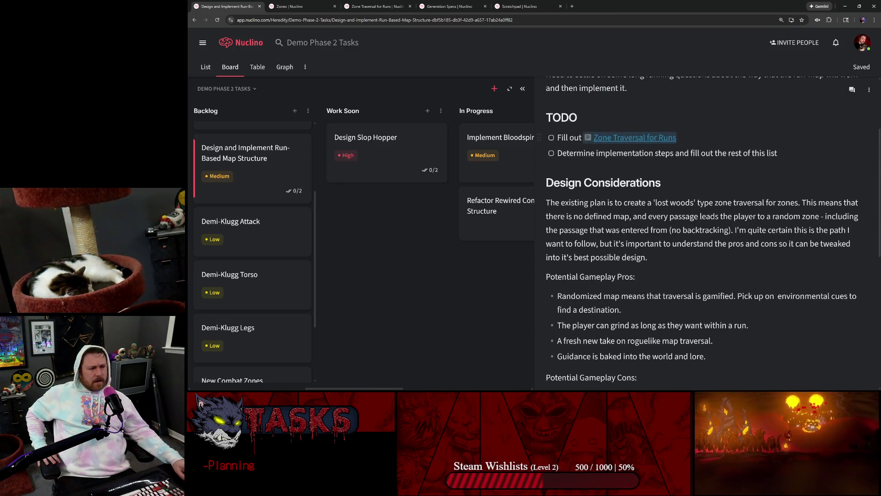
scroll(702, 229, down, 1)
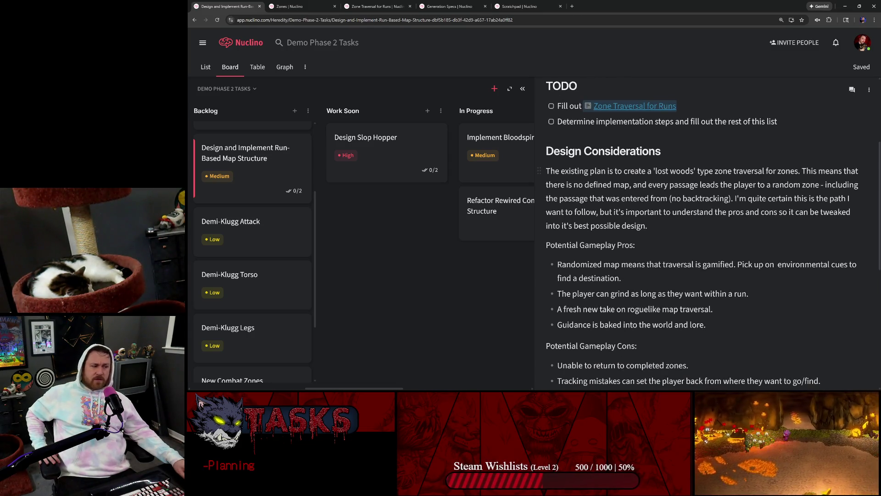
click(786, 171)
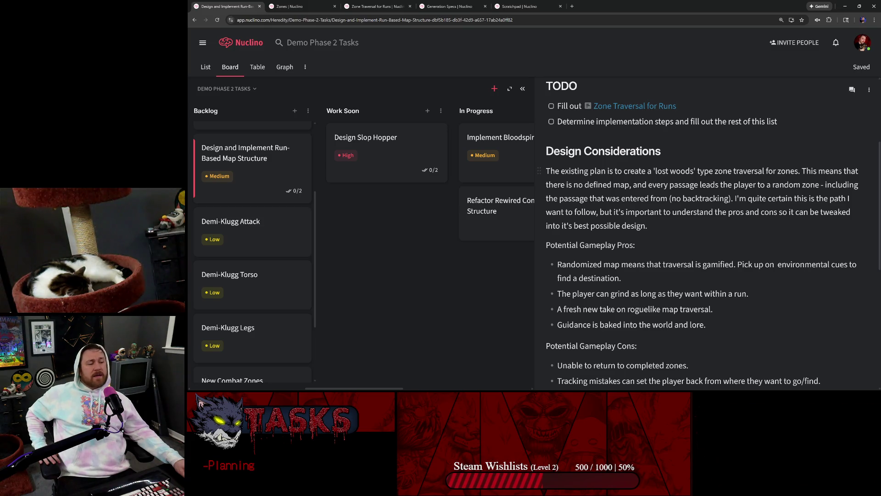
mouse_move(819, 185)
mouse_down()
mouse_move(597, 185)
mouse_move(799, 172)
mouse_up()
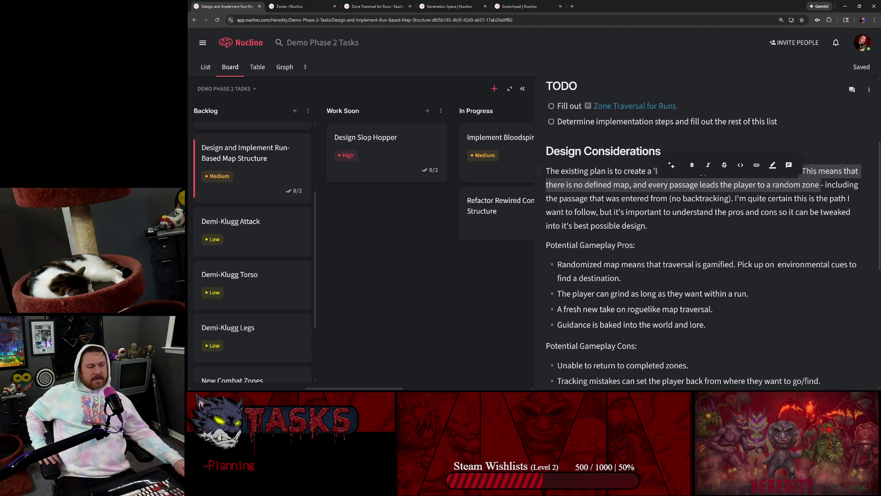
click(799, 172)
drag(803, 171, 818, 184)
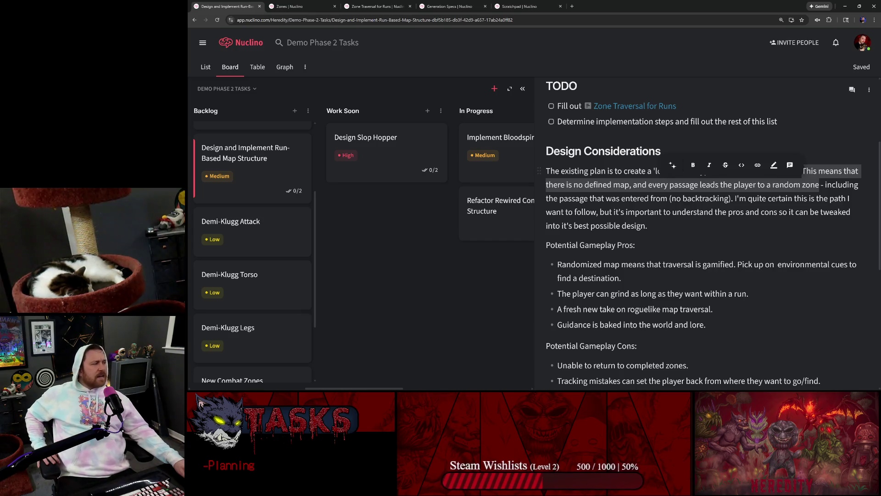
click(819, 185)
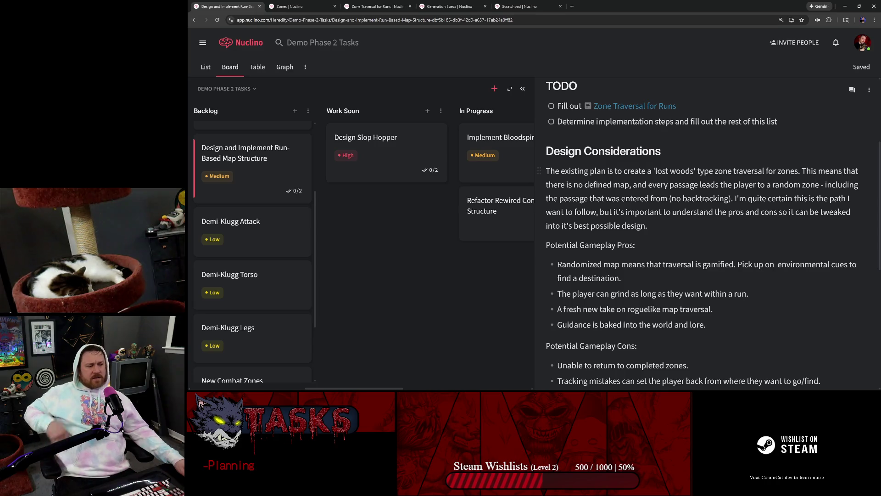
Step: Apply strikethrough to the words 'no backtracking' in that paragraph
double_click(705, 198)
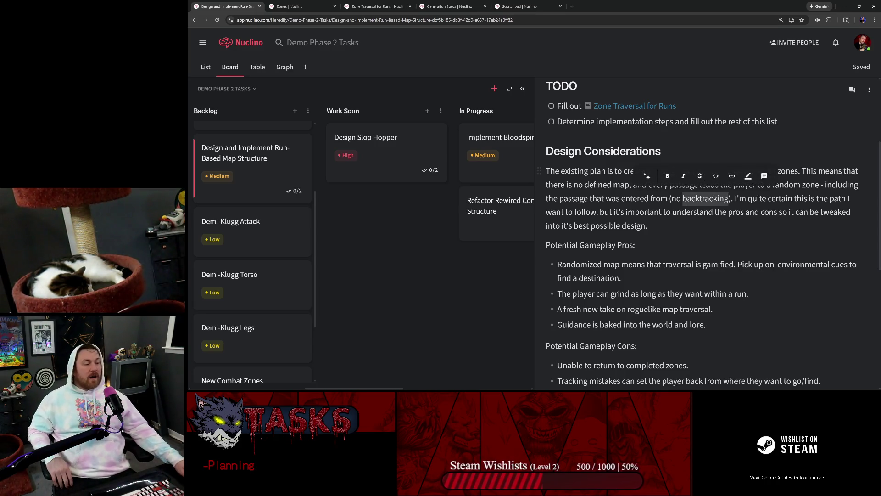
drag(672, 197, 728, 198)
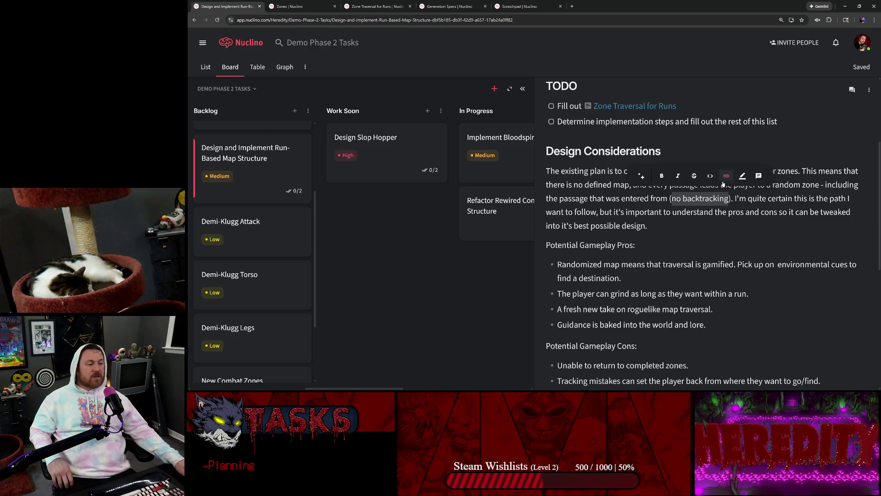
click(693, 179)
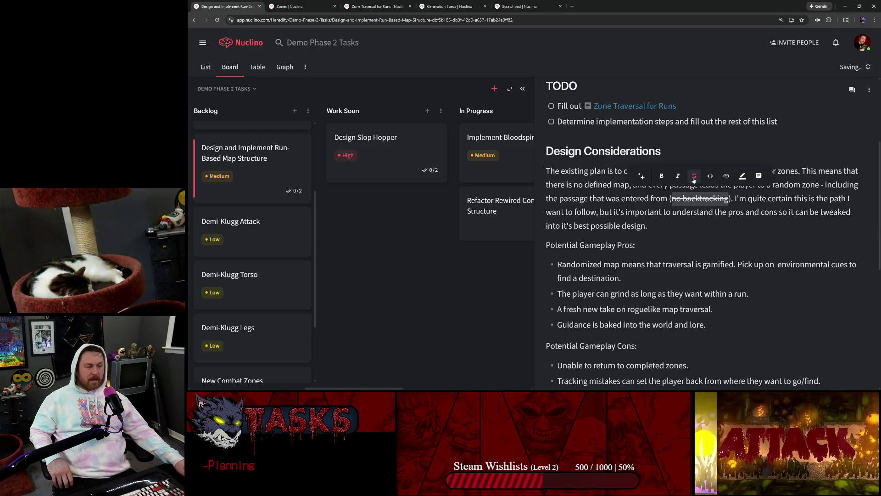
click(699, 199)
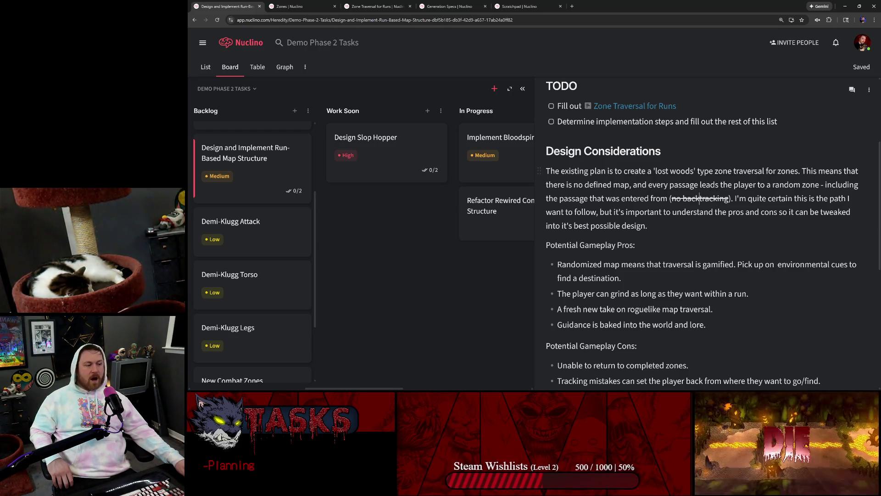
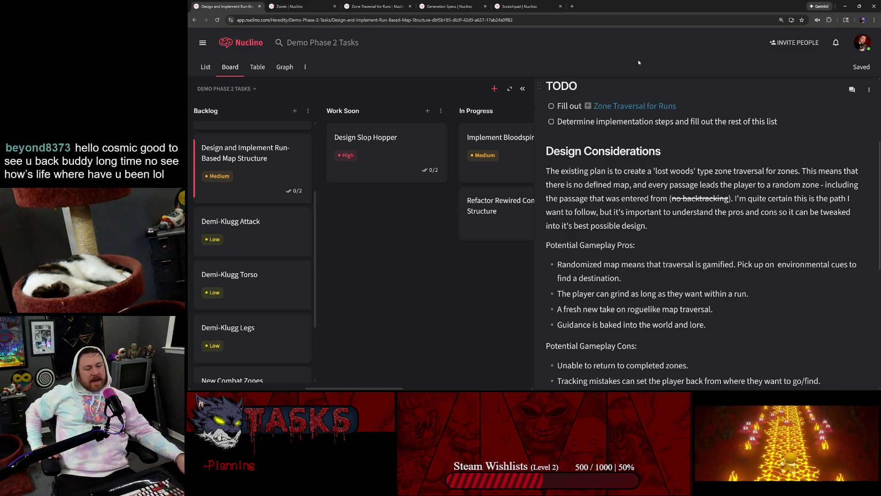
Step: Switch from the Nuclino task notes back to the Unity editor
click(528, 383)
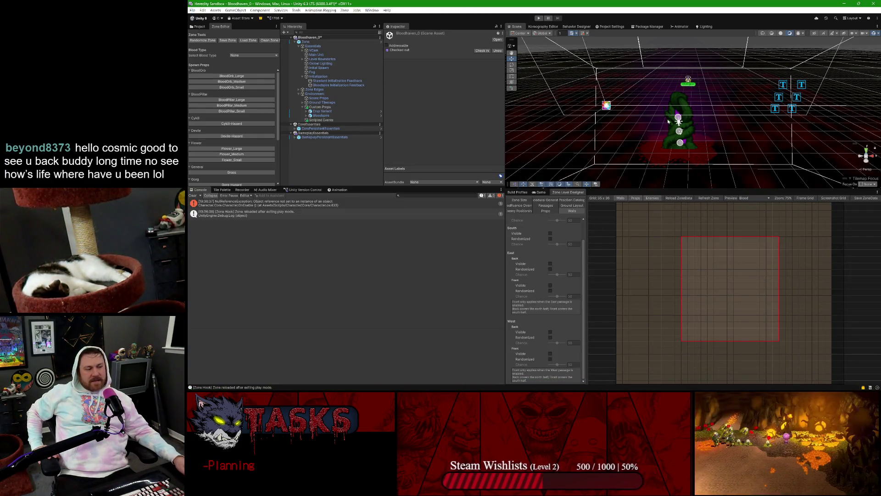
Step: Open the Prefab Sandbox scene from Scenes > Prototype, saving the modified current scene
click(200, 27)
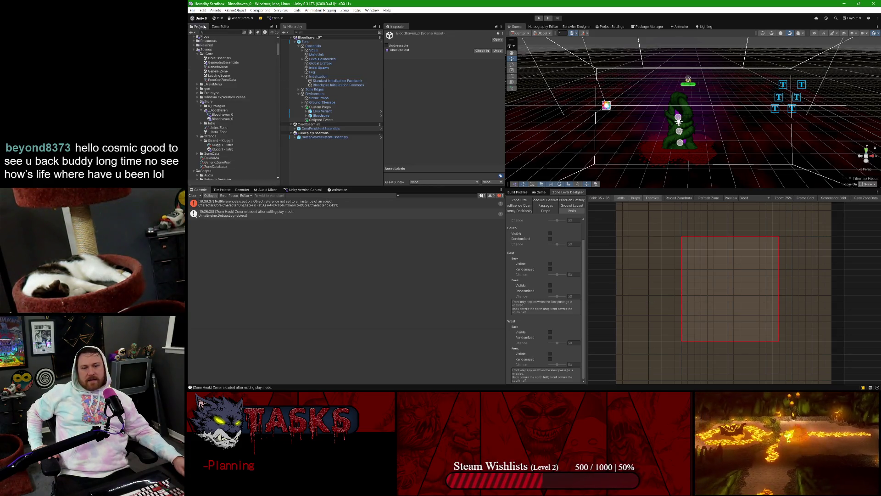
scroll(232, 123, down, 3)
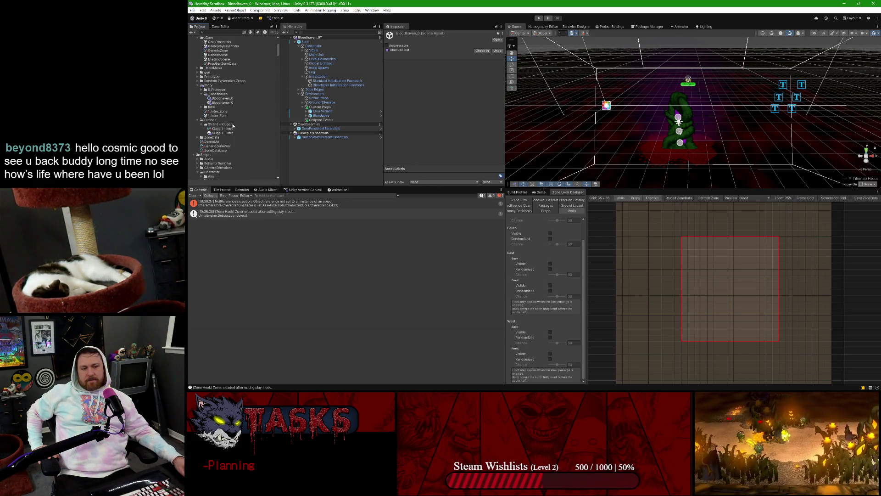
scroll(232, 125, up, 3)
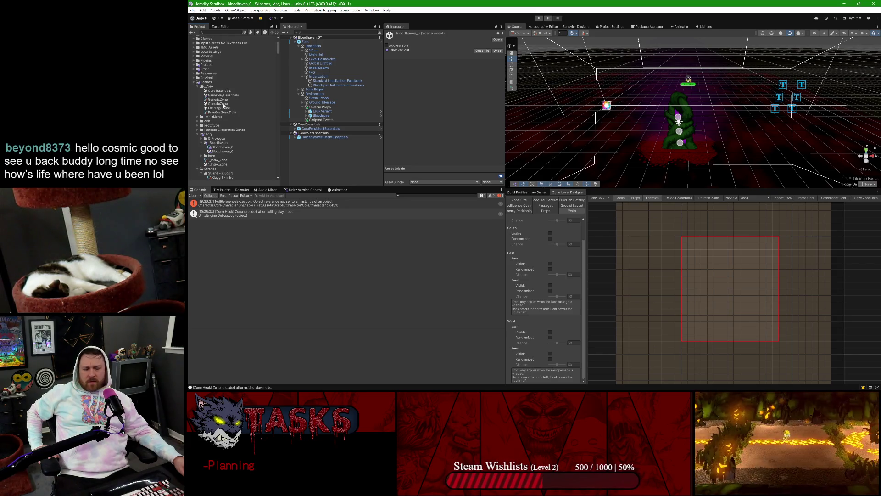
scroll(222, 143, down, 3)
scroll(222, 147, down, 2)
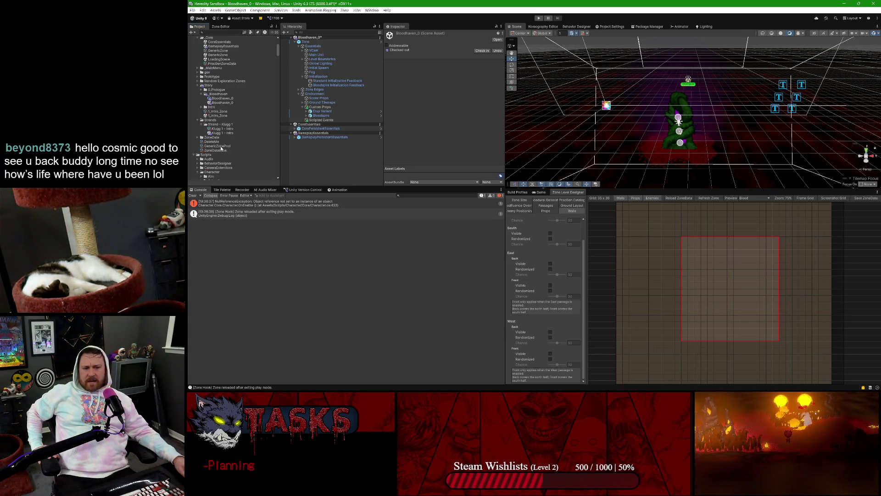
click(198, 76)
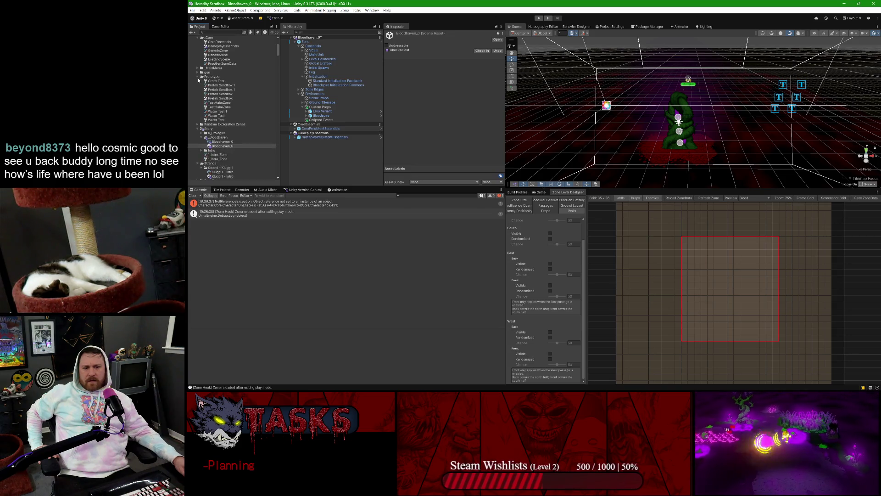
double_click(222, 97)
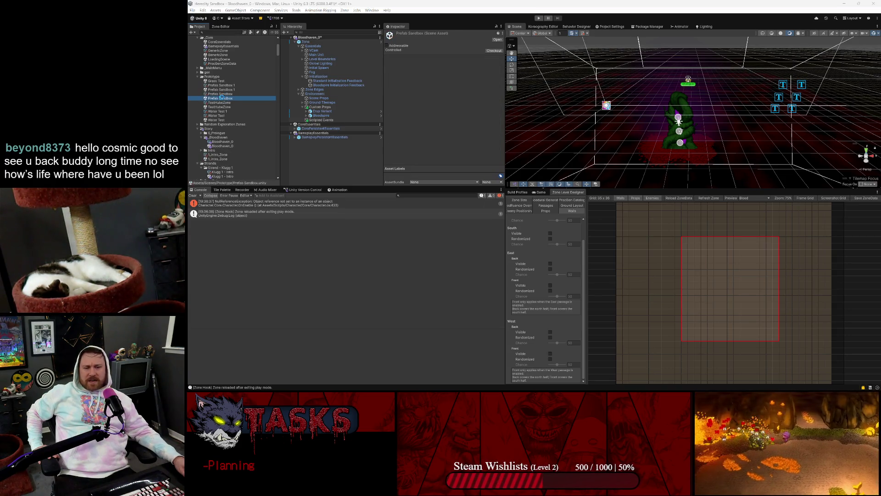
click(531, 211)
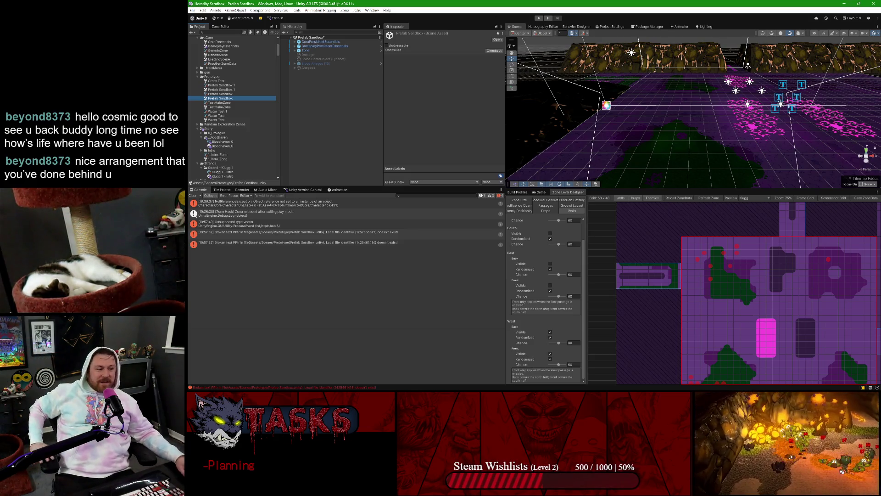
Step: Enlarge the Zone Level Designer and run all eight procedural generation steps
drag(638, 189, 638, 132)
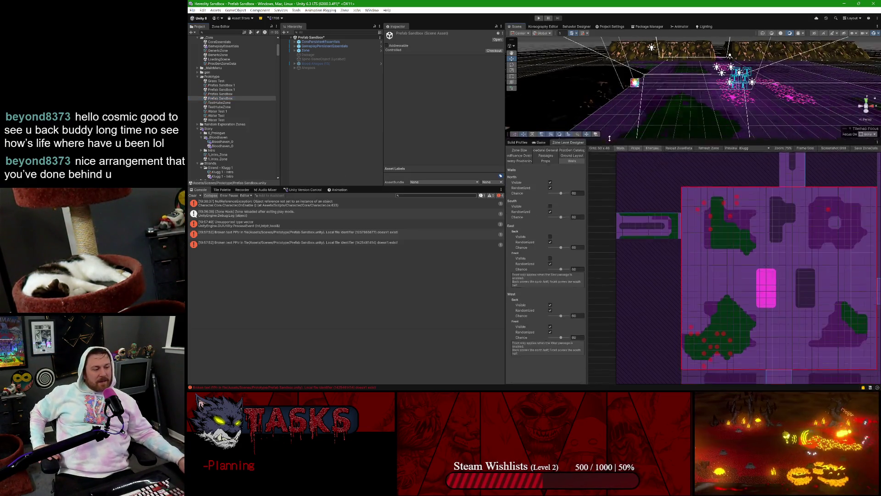
scroll(731, 237, down, 4)
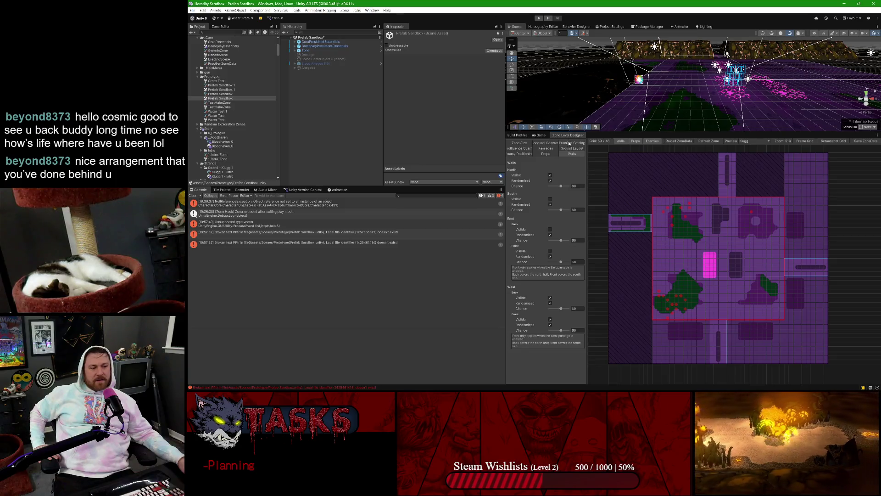
click(569, 144)
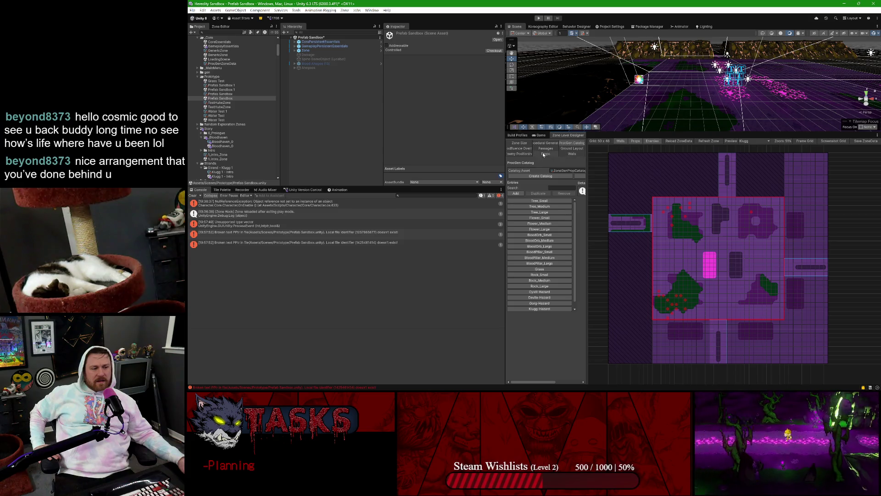
click(546, 144)
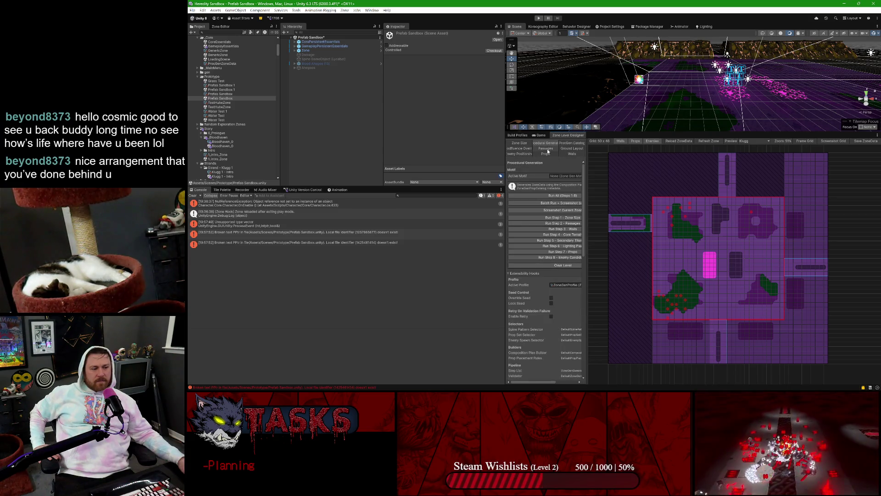
click(543, 195)
Step: Enlarge the 3D Scene view and run all generation steps a second time
scroll(705, 228, up, 5)
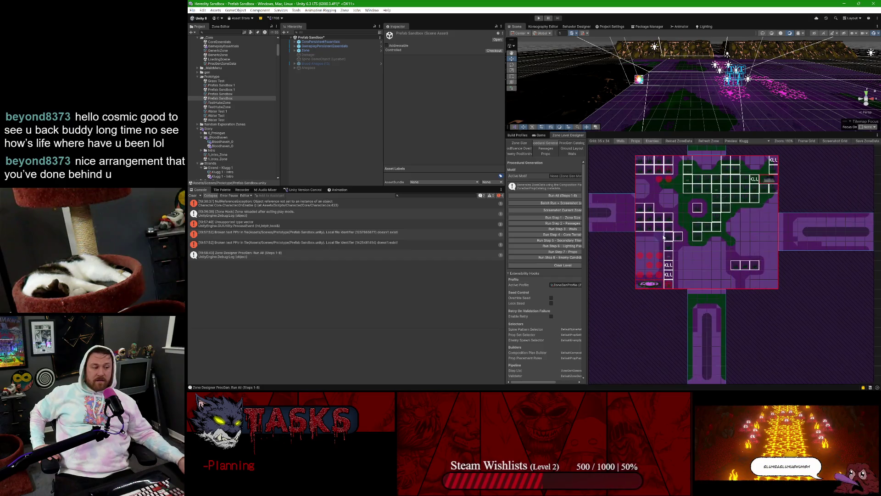
scroll(744, 166, down, 5)
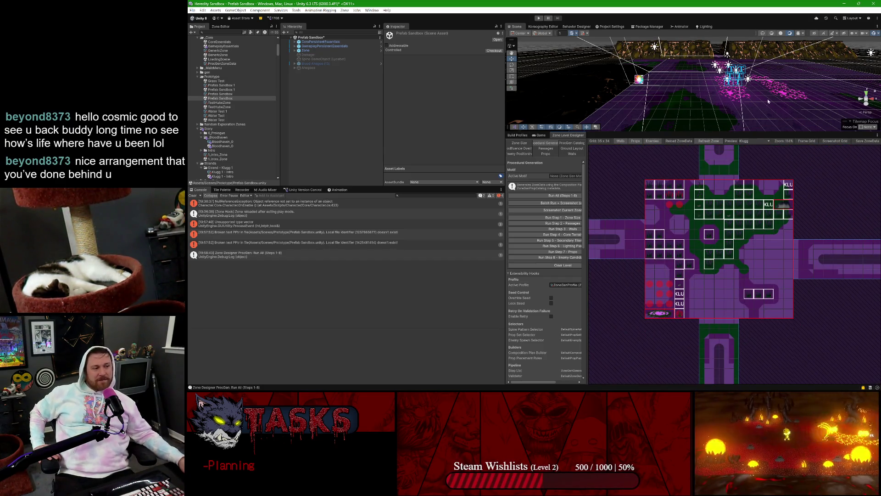
scroll(766, 86, up, 3)
scroll(771, 80, up, 3)
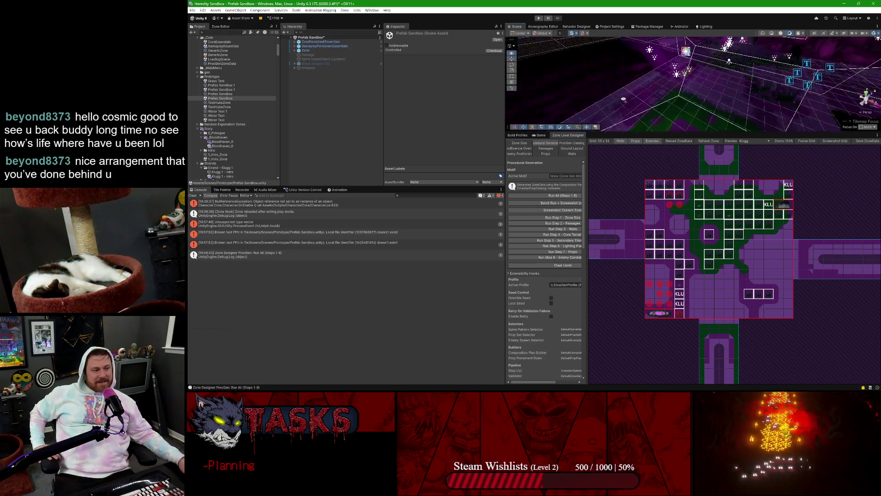
scroll(775, 75, up, 3)
scroll(753, 102, up, 5)
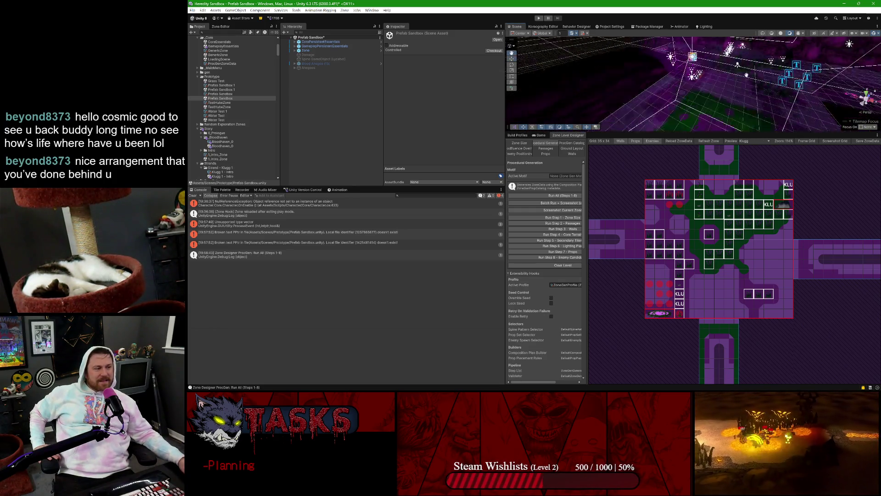
drag(699, 132, 698, 256)
scroll(732, 141, down, 3)
scroll(732, 140, up, 2)
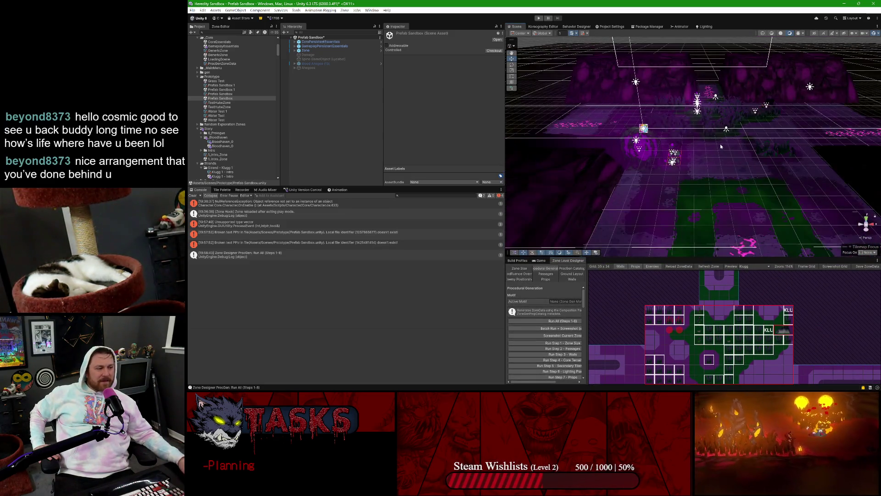
scroll(695, 181, up, 4)
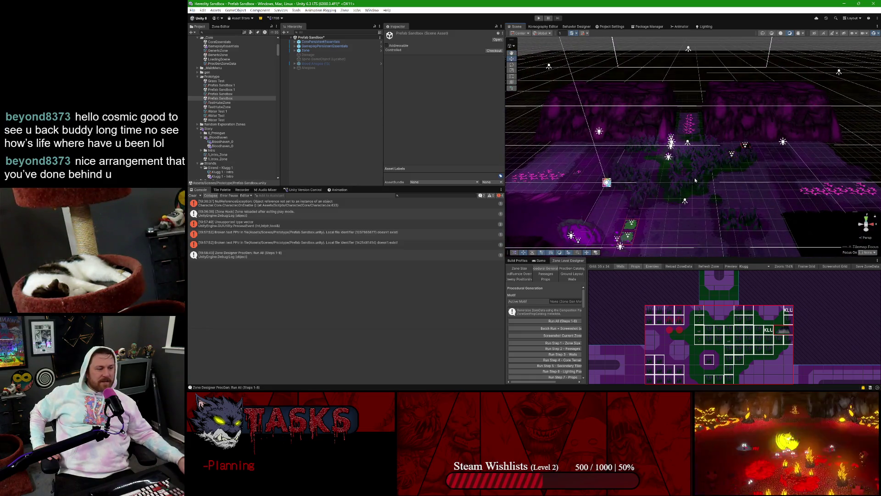
scroll(695, 181, up, 5)
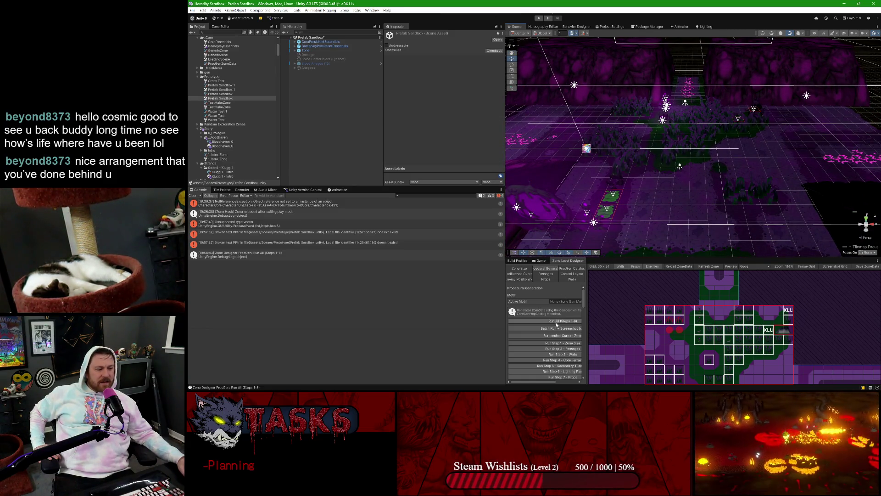
click(565, 321)
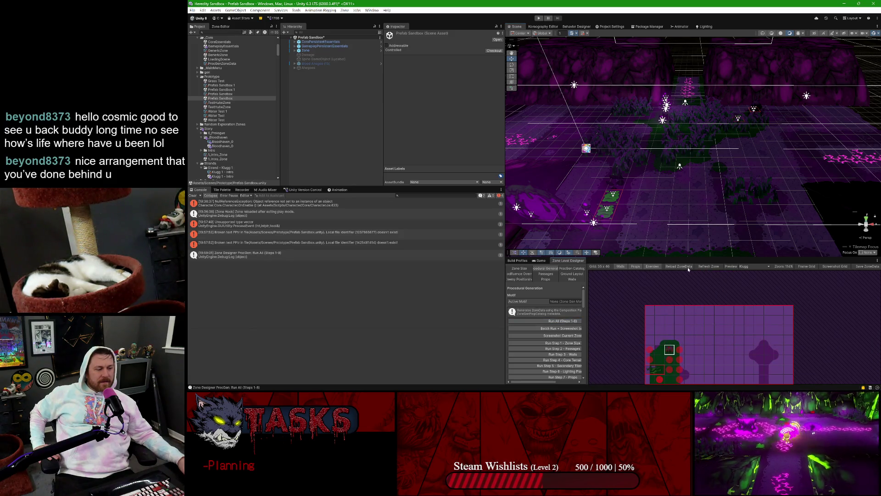
Step: Run All twice more and refresh the zone to rebuild the 3D scene
scroll(698, 308, down, 3)
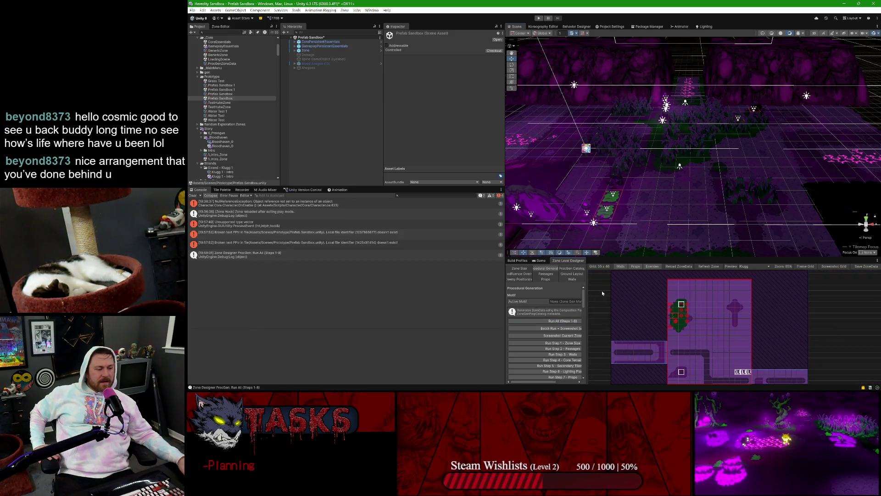
click(544, 320)
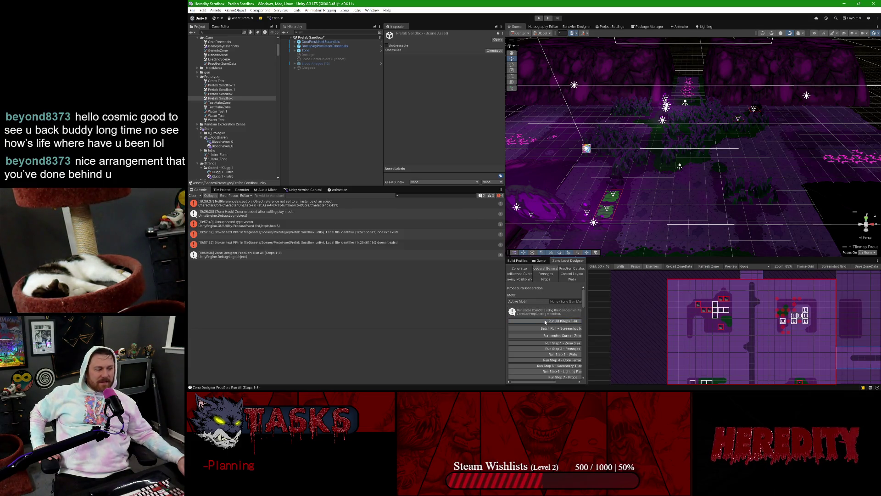
click(545, 319)
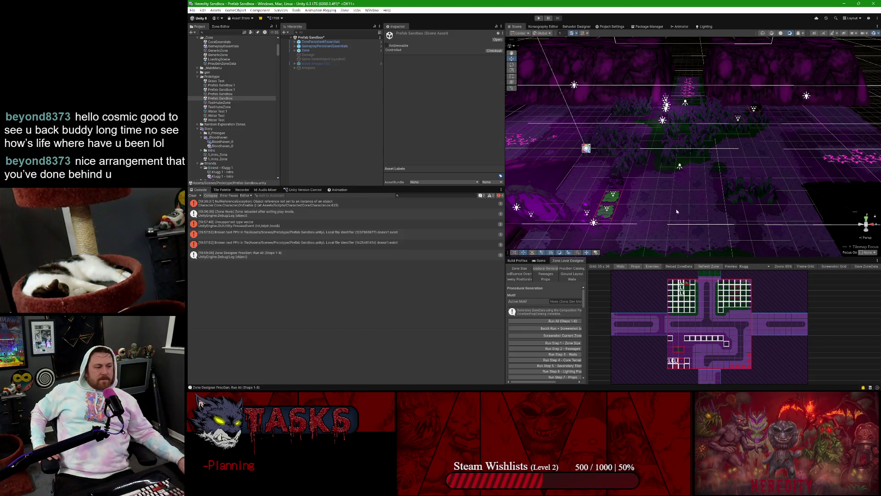
click(715, 270)
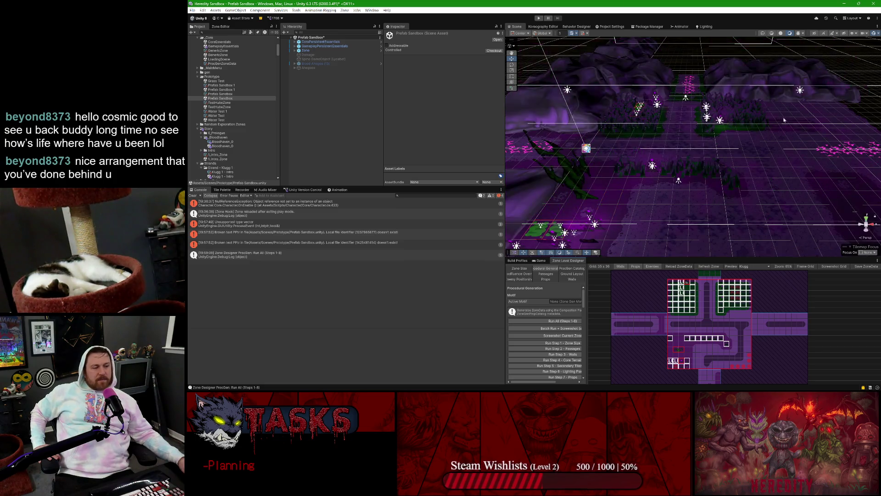
mouse_move(638, 120)
mouse_down()
mouse_move(636, 137)
mouse_move(665, 130)
mouse_up()
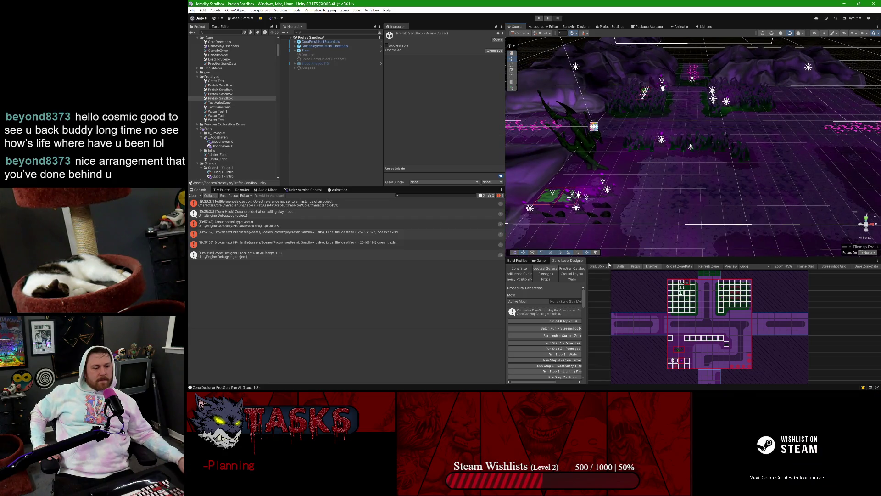
Step: Bring the Nuclino Chrome window to the front
mouse_move(549, 384)
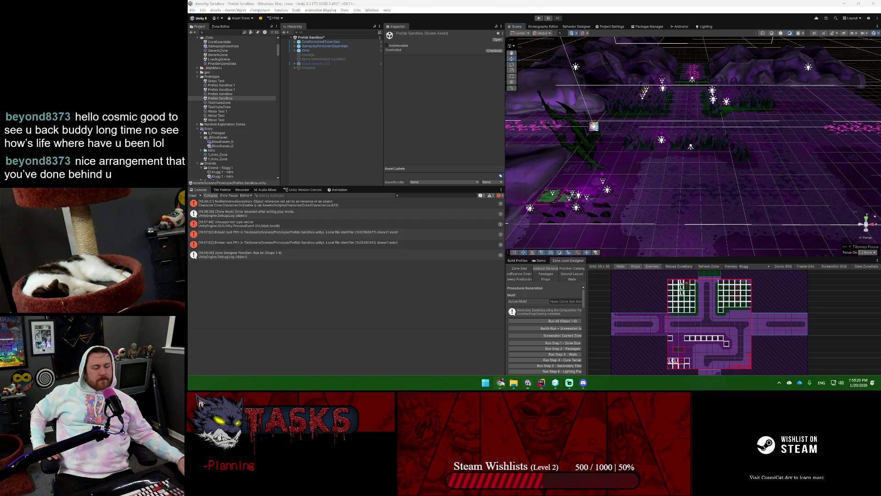
mouse_move(500, 382)
click(480, 358)
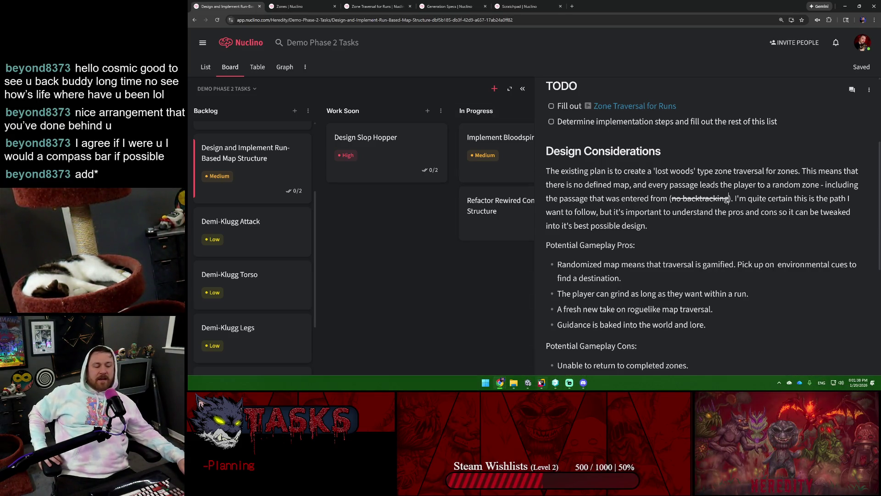
Step: Back in Unity, review the North/South/East/West wall settings and refresh the zone geometry
click(530, 382)
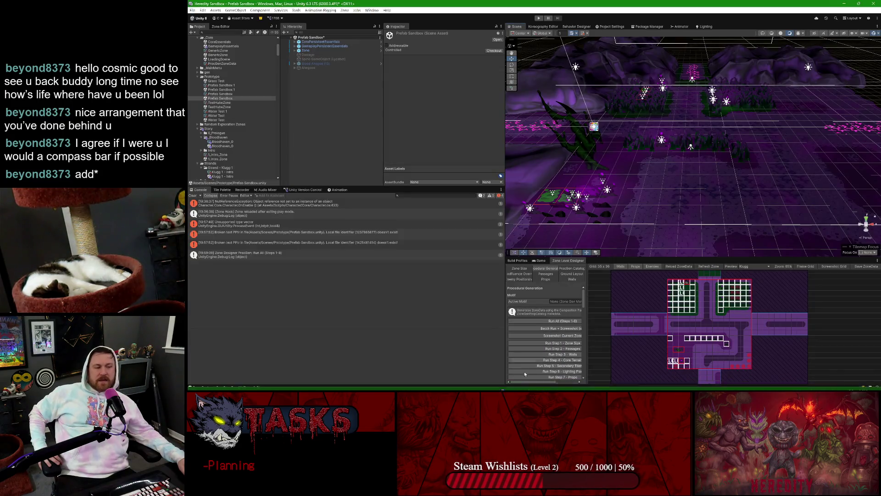
scroll(642, 102, up, 4)
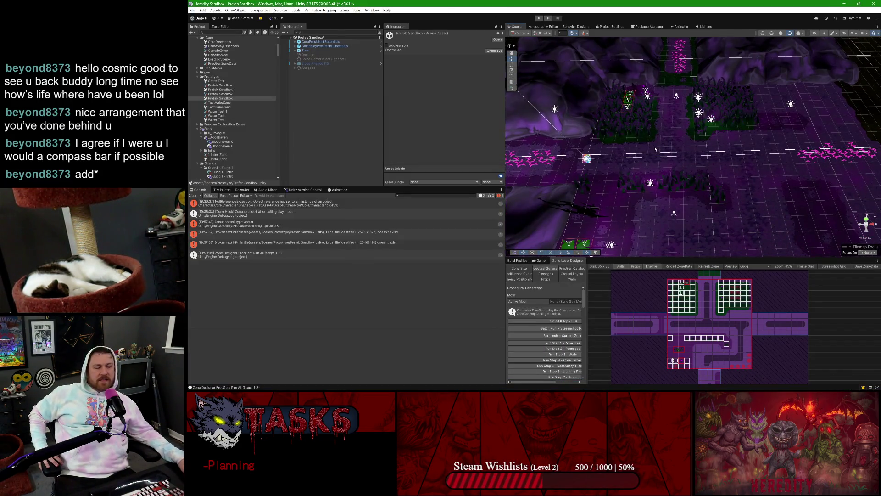
scroll(651, 146, up, 2)
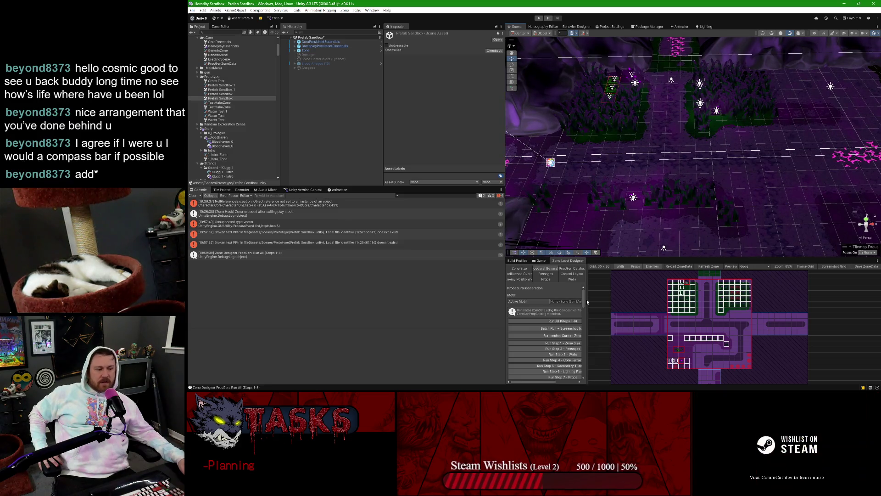
click(566, 279)
scroll(554, 313, down, 5)
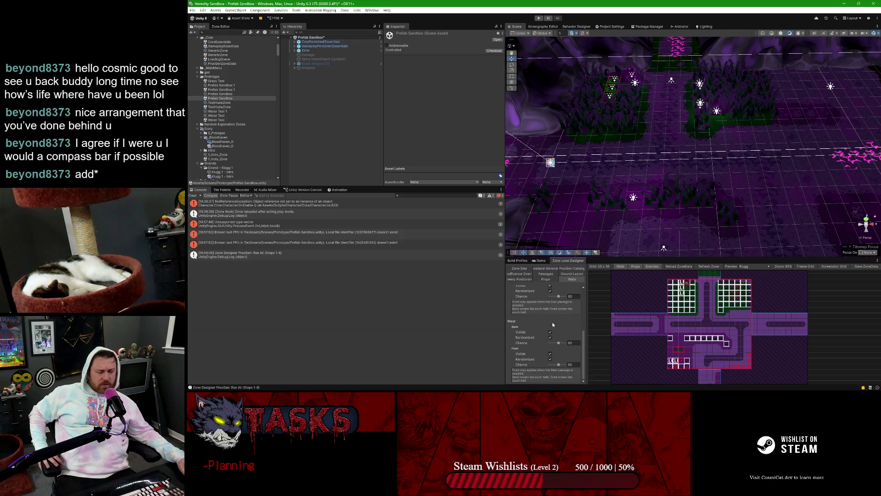
scroll(553, 327, up, 5)
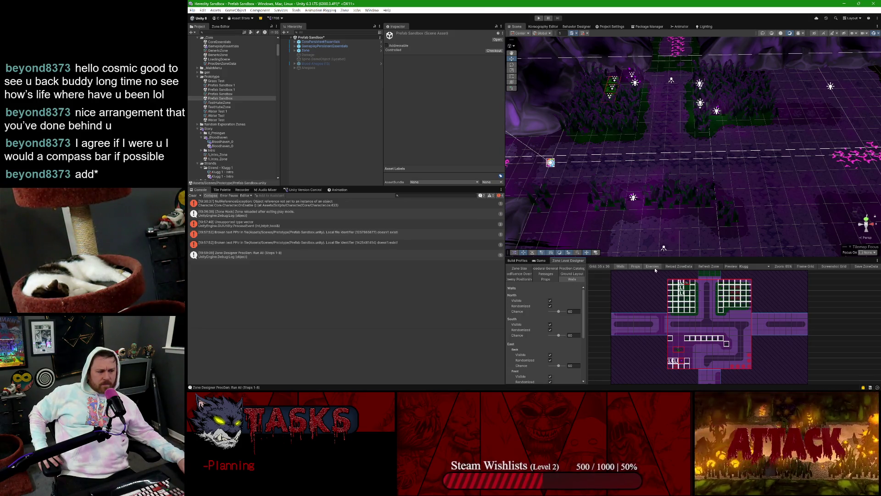
click(704, 267)
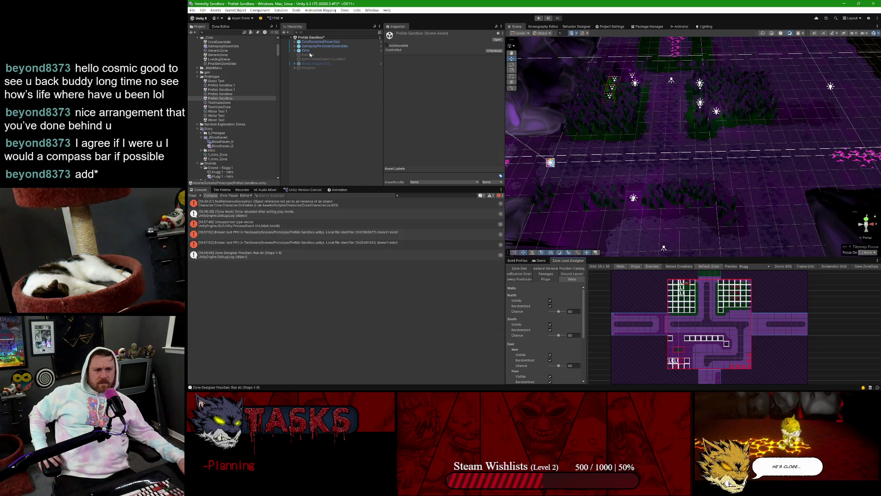
click(310, 54)
Step: Tick Visible for the Zone's North Wall and West Back Wall in Wall Model Config
click(306, 50)
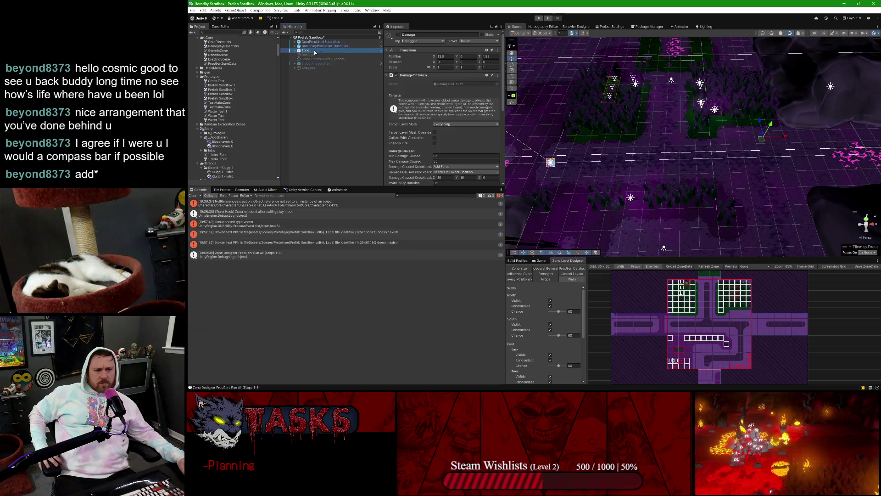
scroll(448, 100, down, 3)
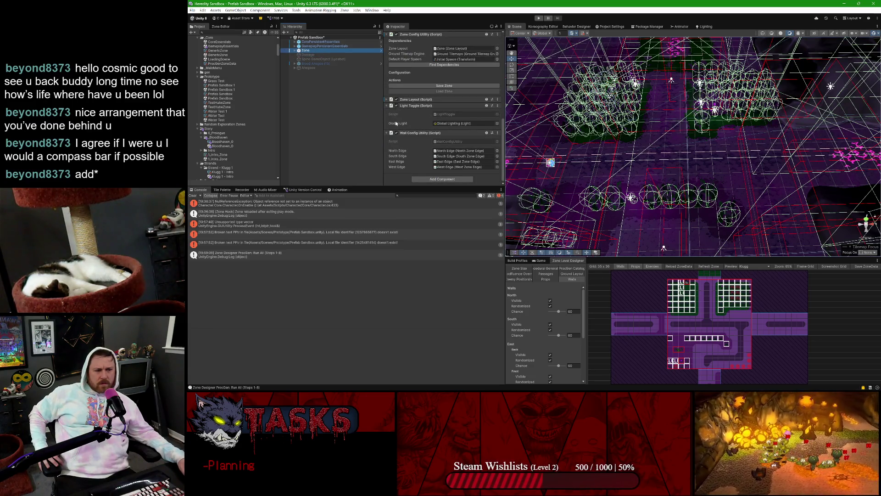
scroll(396, 123, down, 3)
scroll(396, 123, up, 3)
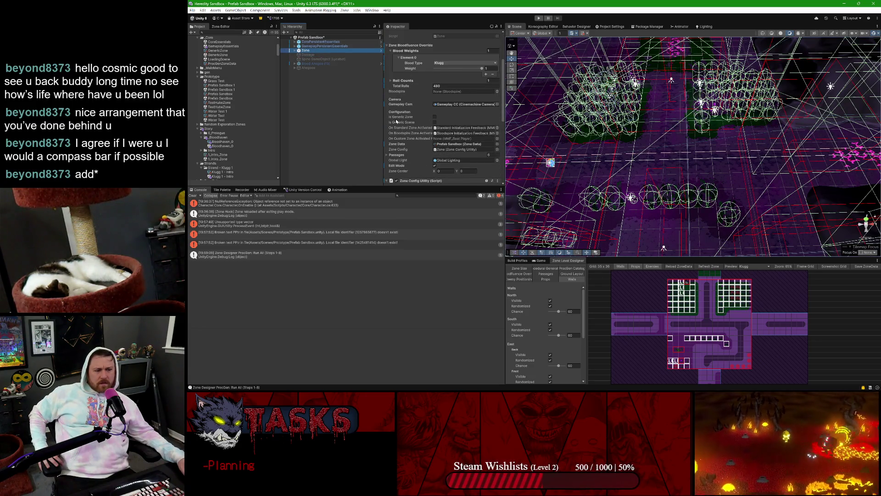
scroll(397, 122, down, 3)
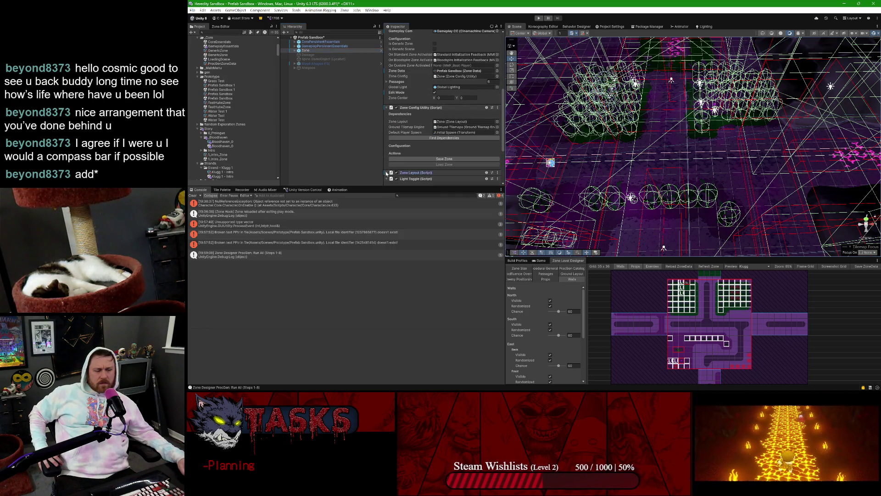
scroll(412, 137, down, 3)
scroll(412, 136, down, 15)
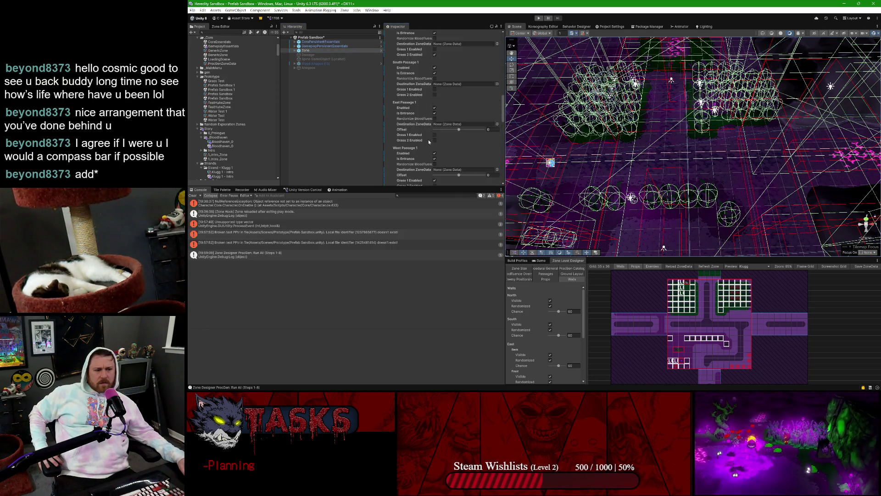
scroll(428, 140, down, 8)
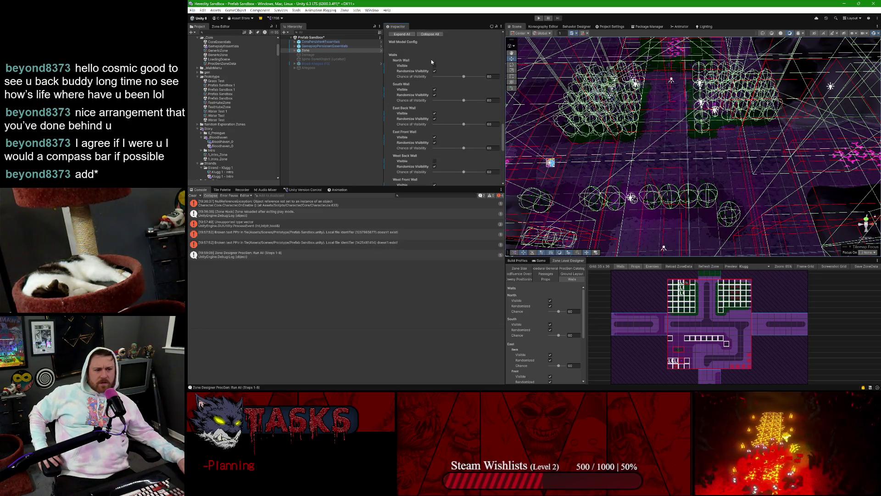
click(434, 66)
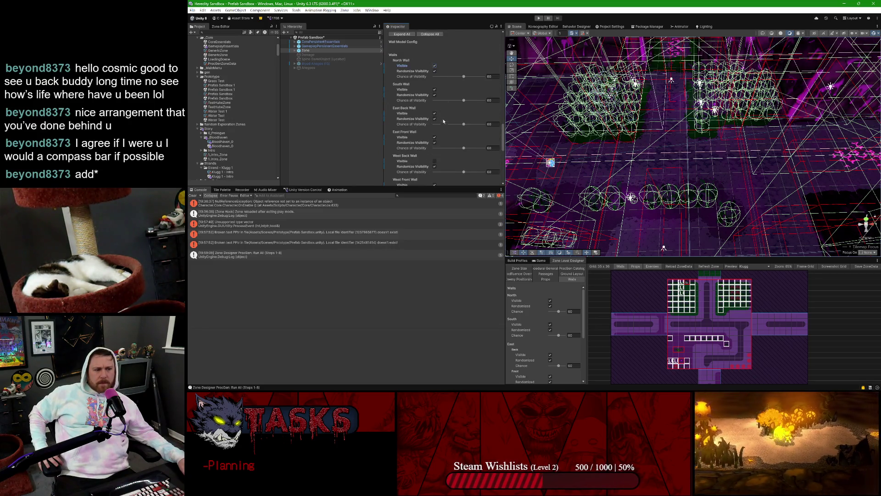
click(434, 161)
scroll(436, 160, down, 4)
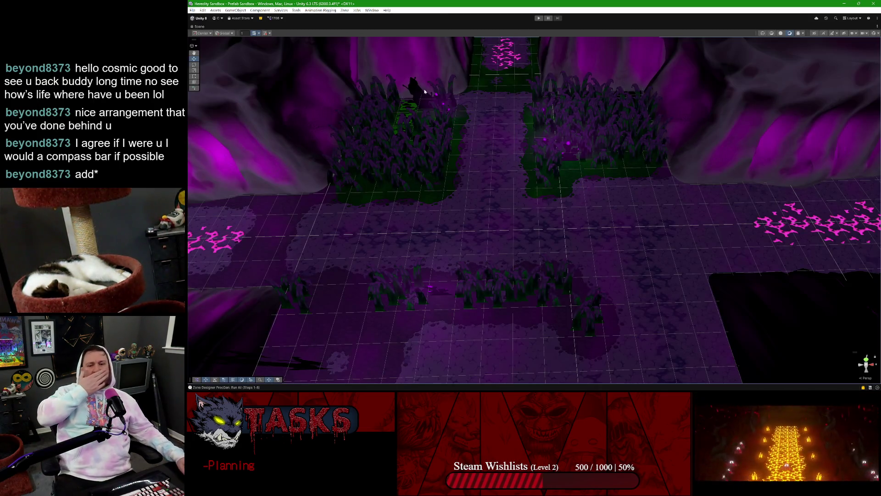
mouse_move(478, 177)
mouse_down()
mouse_move(393, 171)
mouse_move(423, 154)
mouse_move(442, 200)
mouse_move(516, 140)
mouse_move(582, 145)
mouse_move(545, 141)
mouse_move(577, 137)
mouse_move(482, 202)
mouse_up()
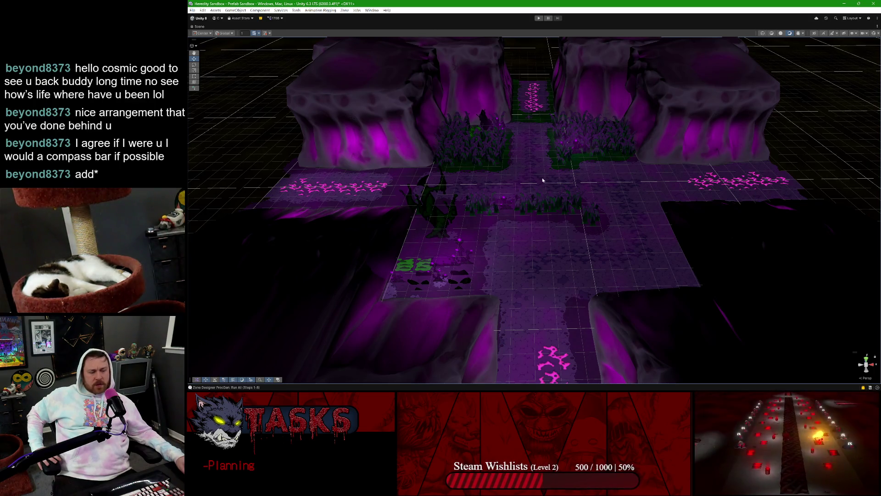
drag(505, 166, 387, 224)
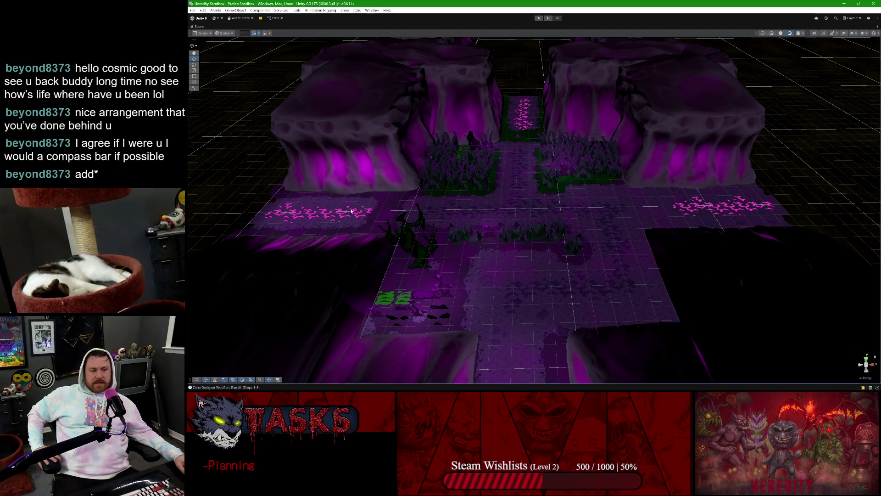
drag(351, 210, 396, 208)
scroll(457, 220, up, 5)
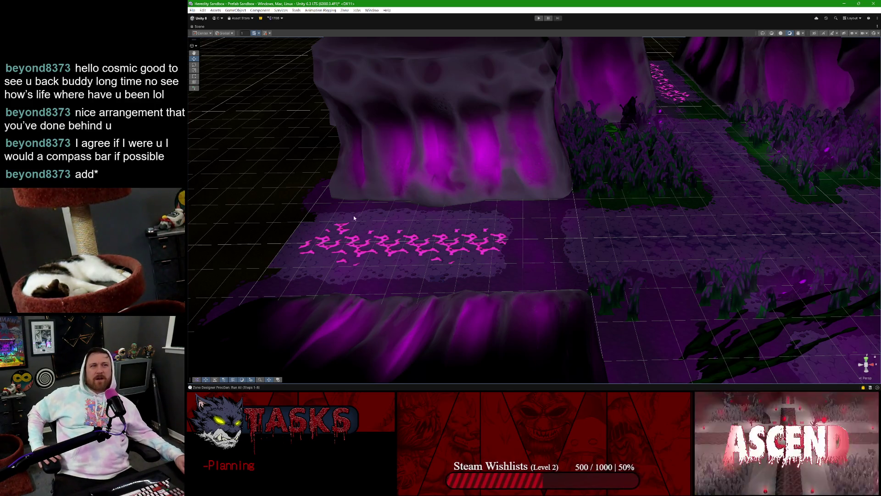
scroll(410, 231, up, 1)
scroll(410, 231, up, 1)
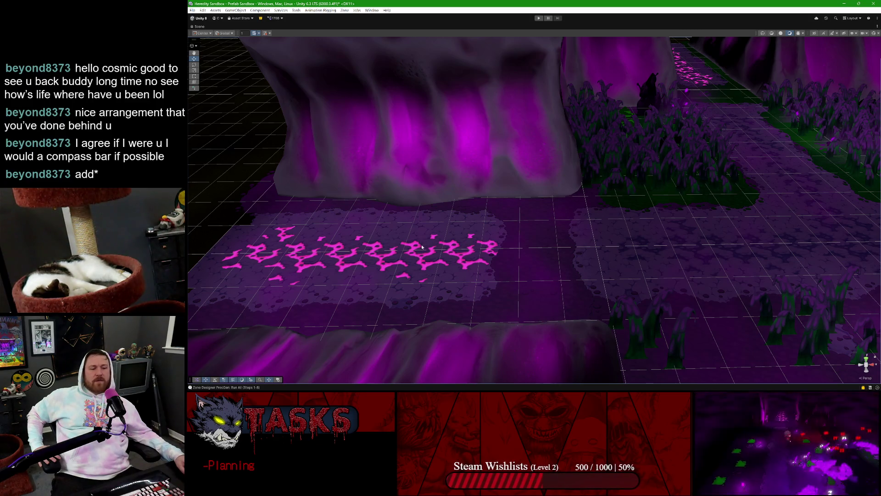
drag(370, 229, 459, 362)
mouse_move(470, 381)
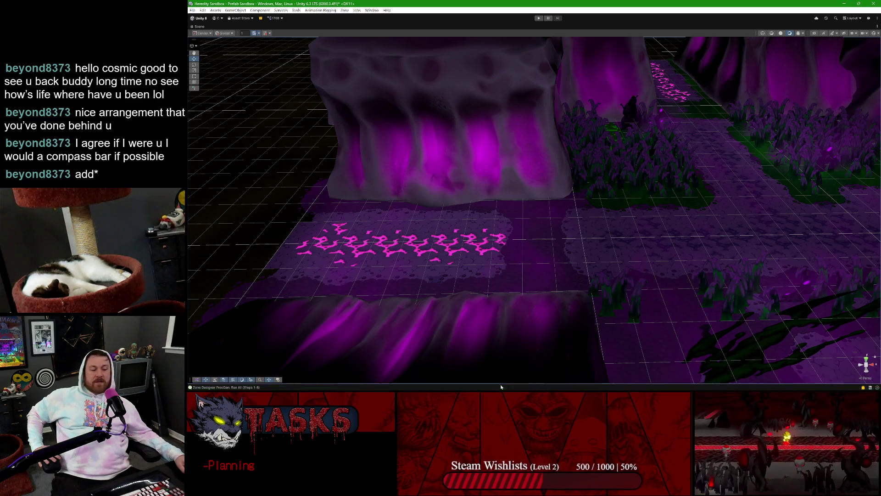
mouse_move(500, 382)
click(477, 361)
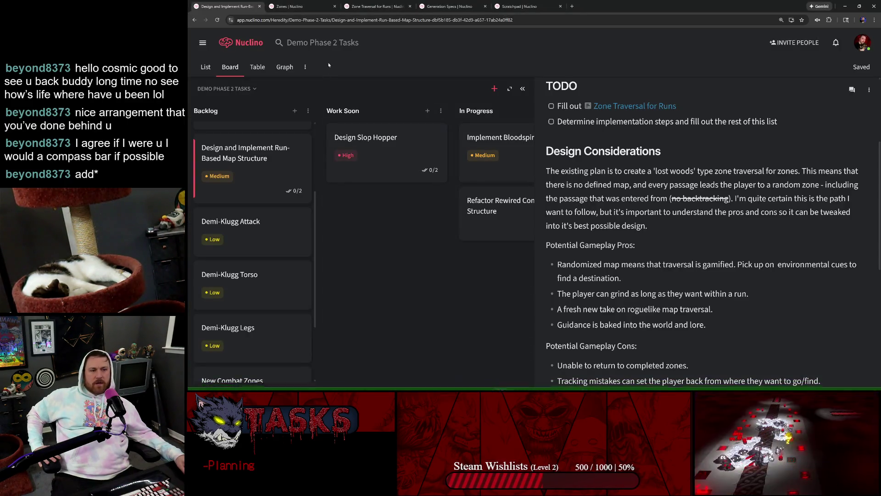
click(296, 7)
click(505, 241)
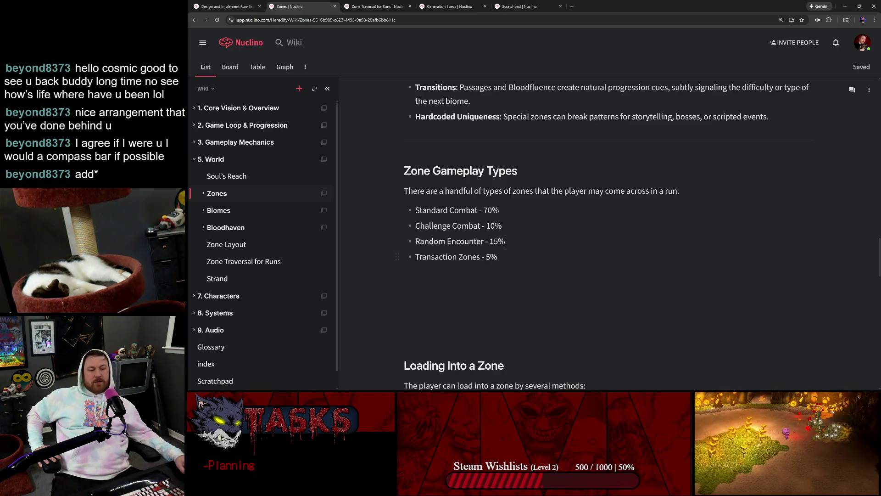
mouse_move(497, 256)
mouse_down()
mouse_move(415, 225)
mouse_move(415, 210)
mouse_up()
click(448, 210)
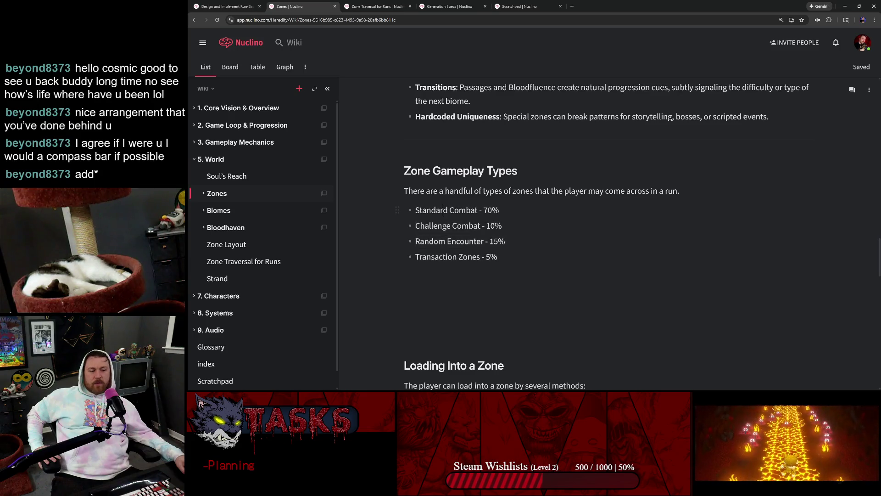
double_click(464, 210)
click(448, 210)
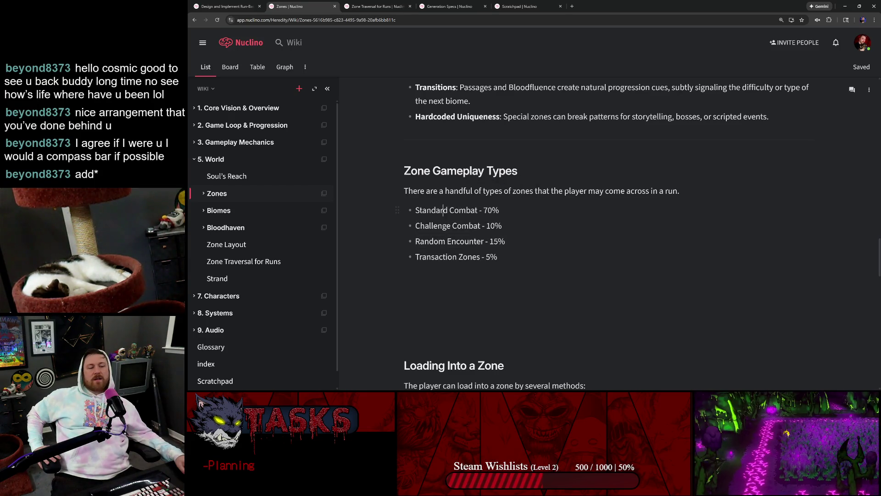
double_click(431, 210)
double_click(466, 209)
double_click(466, 226)
double_click(426, 225)
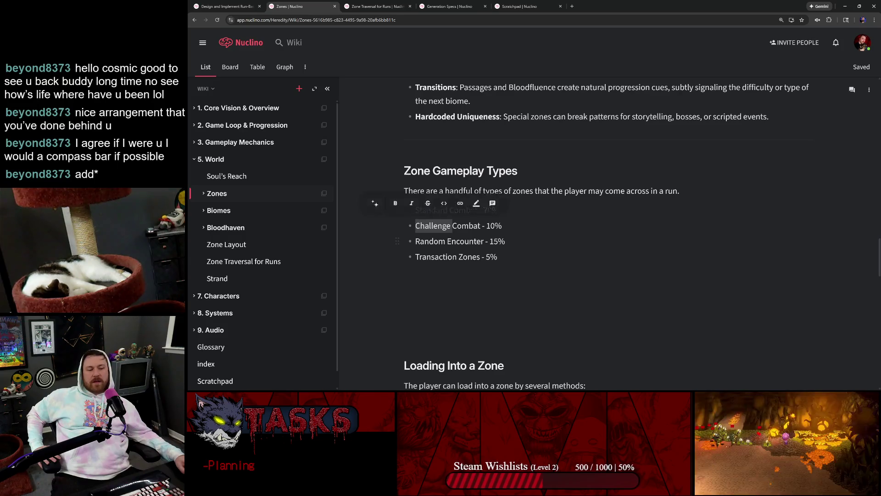
click(465, 241)
double_click(429, 241)
double_click(464, 241)
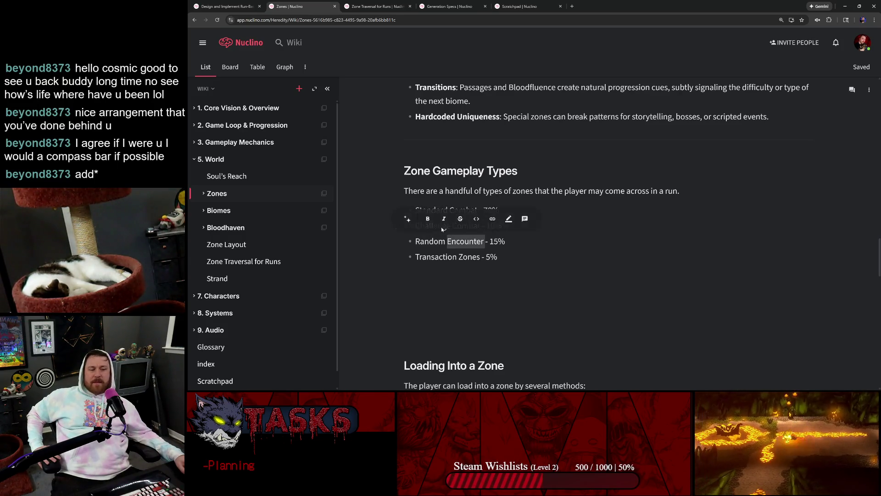
double_click(441, 241)
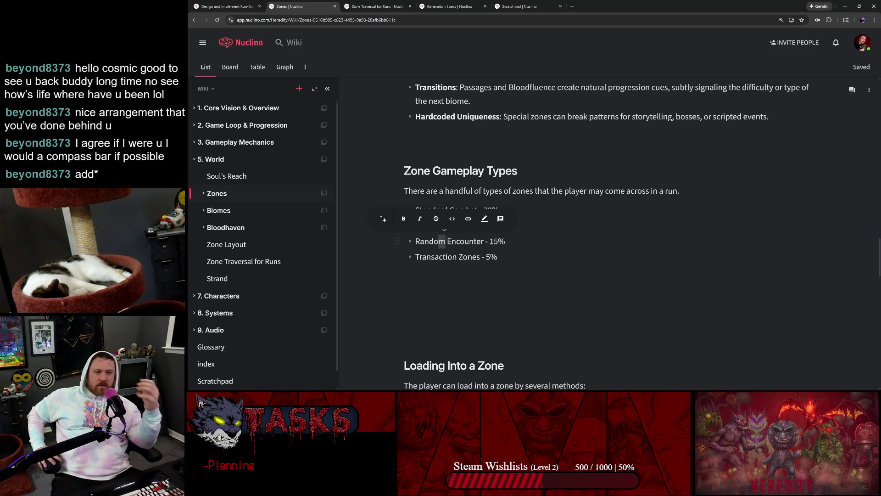
double_click(432, 225)
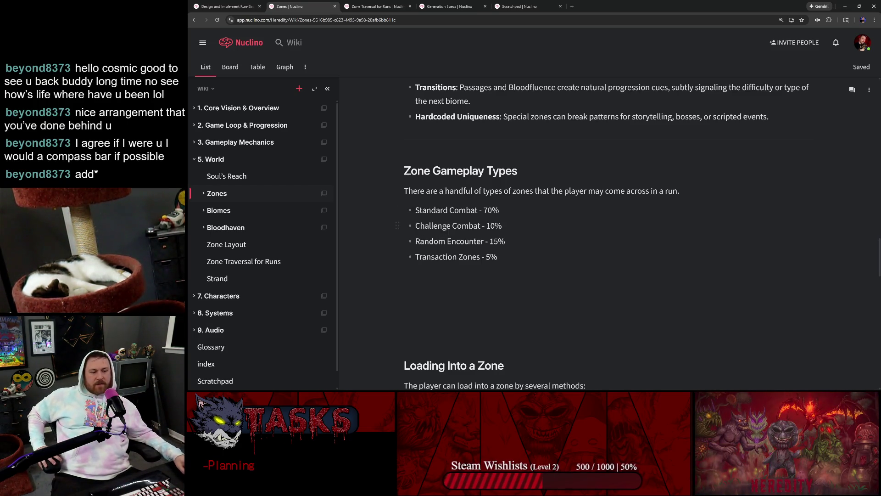
key(ctrl+shift+Right)
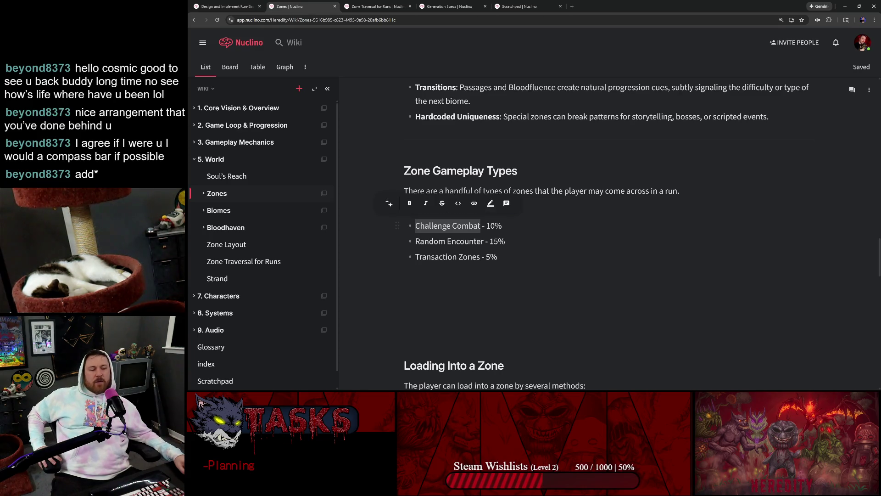
key(ctrl+shift+Left)
click(456, 225)
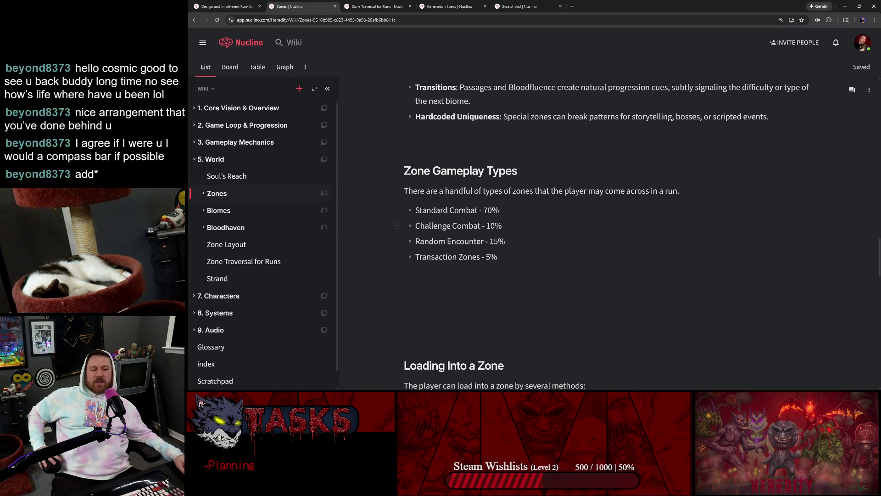
double_click(432, 225)
key(ctrl+shift+Right)
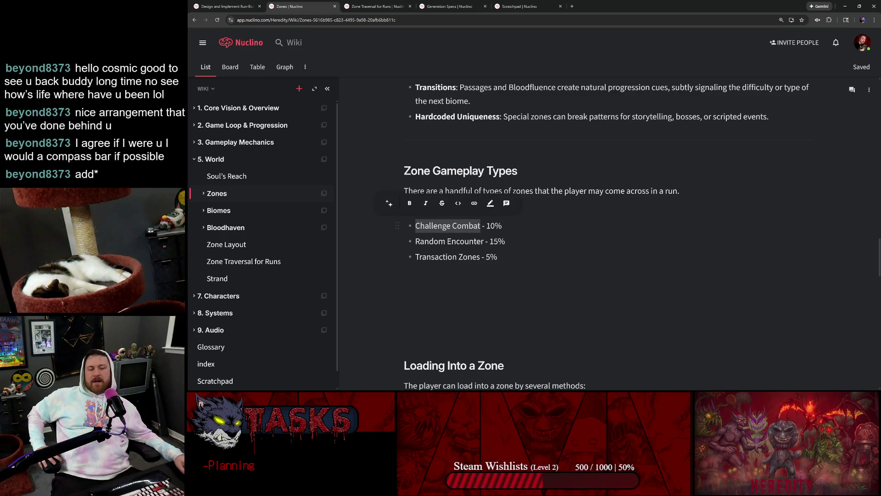
key(Right)
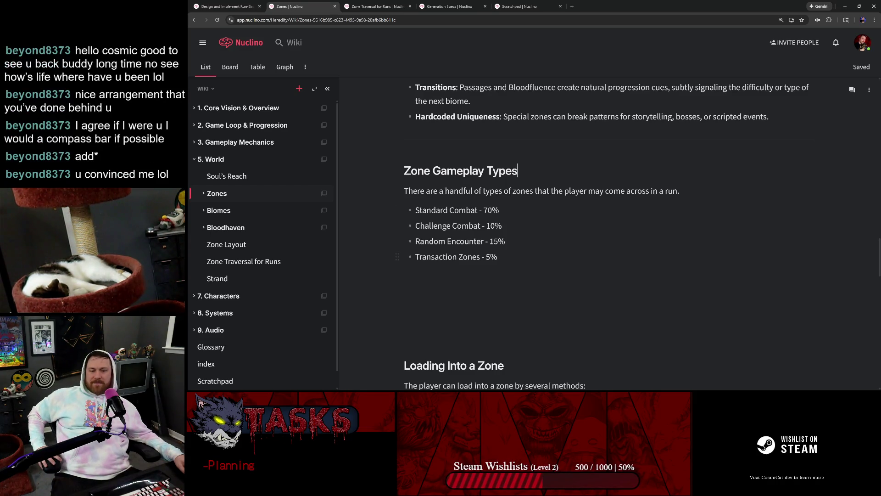
mouse_move(501, 257)
mouse_down()
mouse_move(413, 241)
mouse_move(403, 170)
mouse_up()
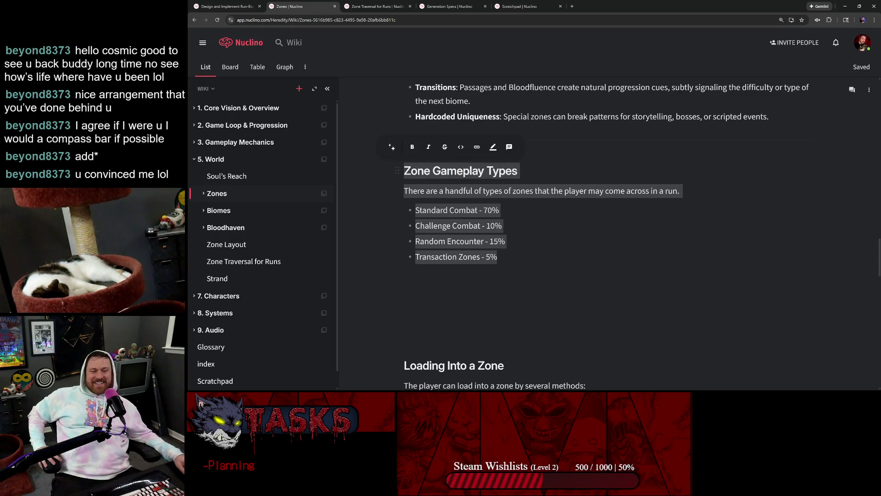
double_click(458, 171)
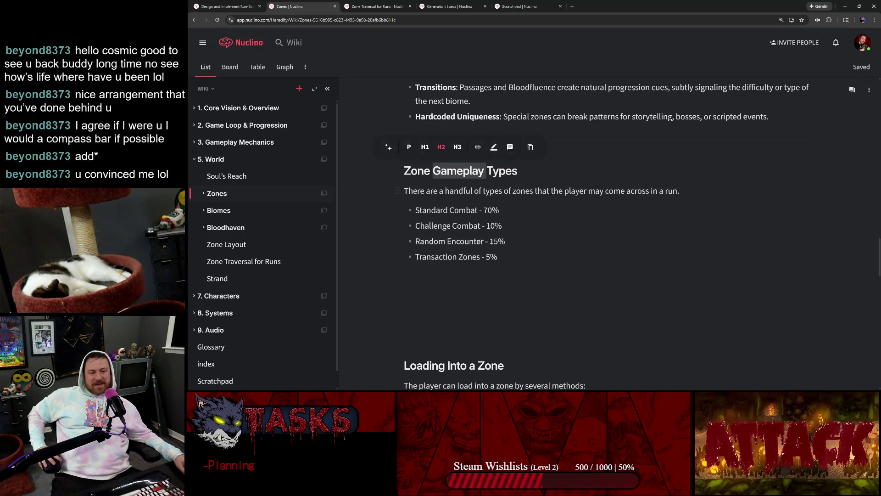
double_click(459, 191)
double_click(493, 191)
double_click(431, 191)
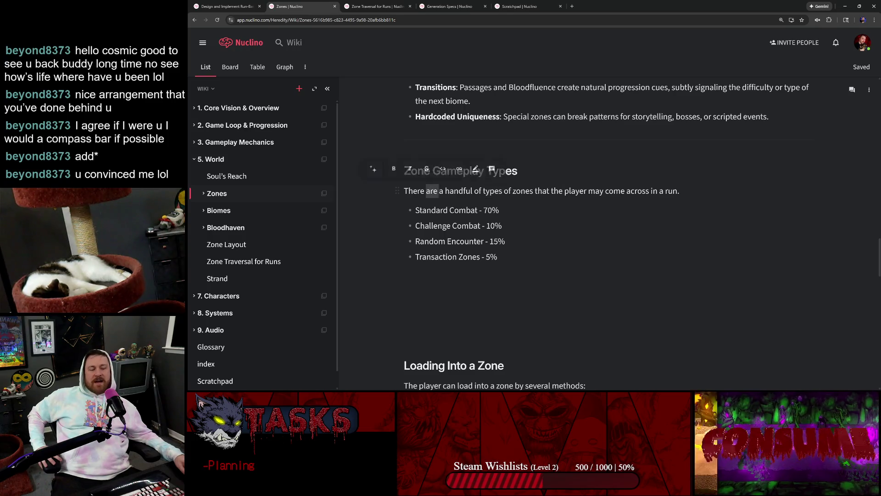
double_click(459, 191)
double_click(493, 191)
double_click(524, 191)
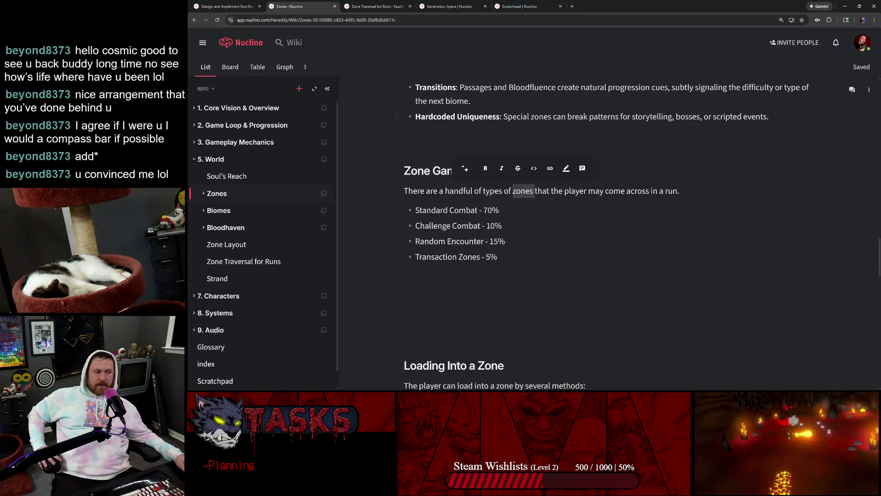
click(812, 88)
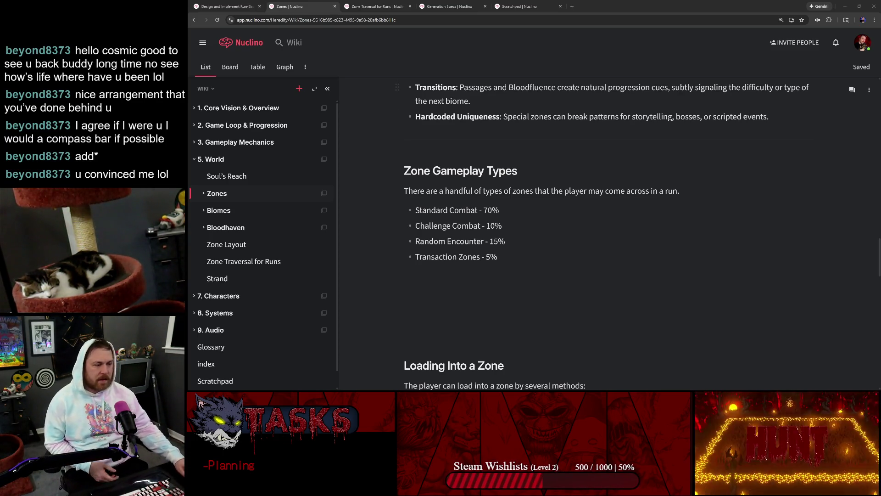
Step: Click through the Zones notes and open the Run-Based Map Structure task page
click(473, 101)
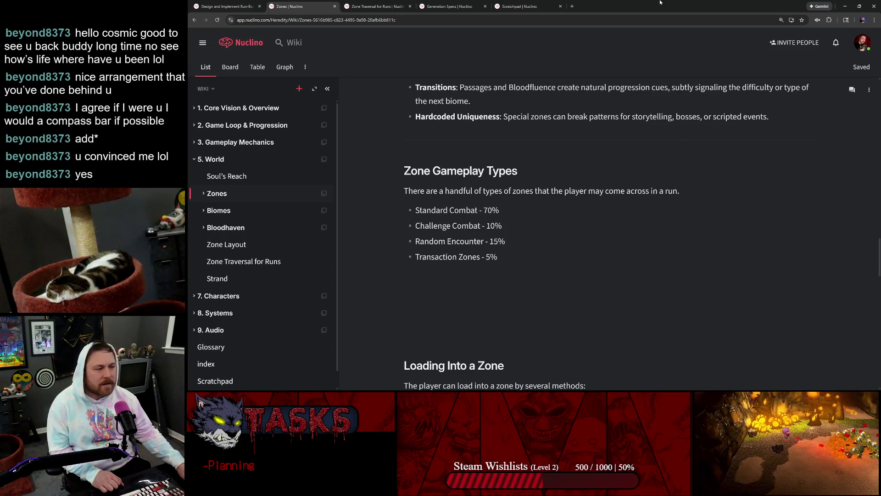
click(681, 191)
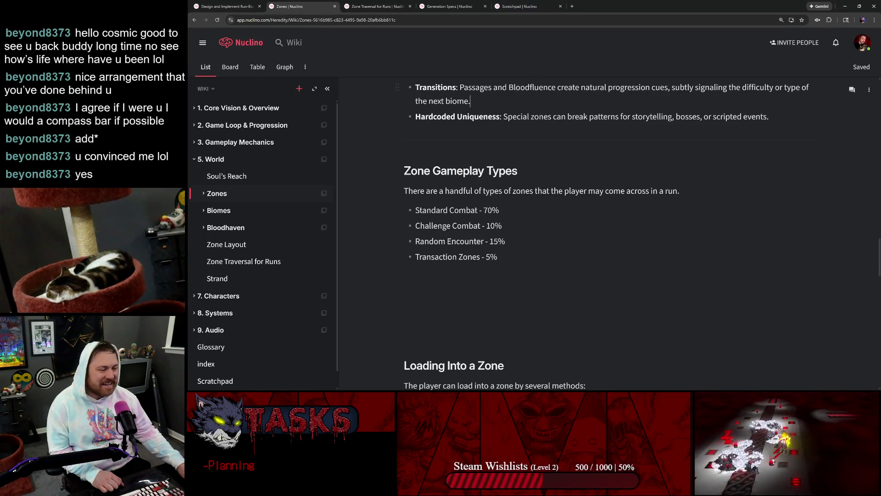
click(810, 87)
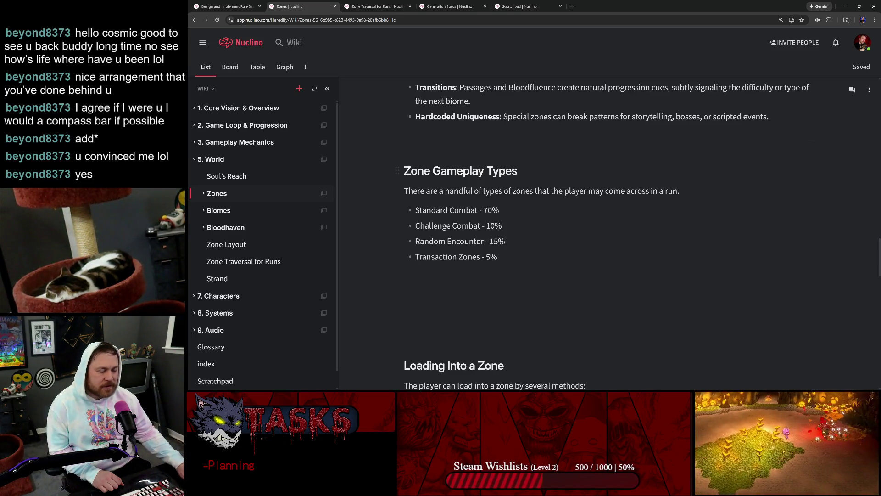
click(250, 5)
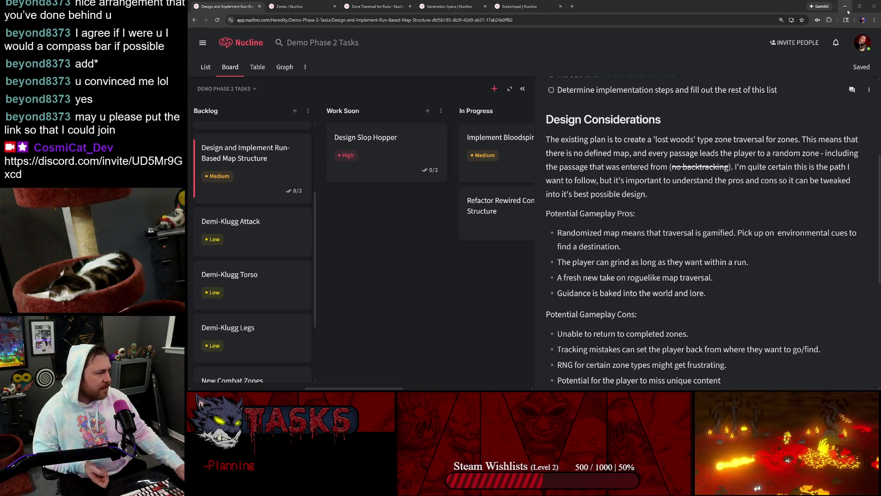
key(alt+Tab)
Step: Restore the full editor layout and enlarge the Zone Level Designer on the Props catalog
scroll(699, 212, down, 5)
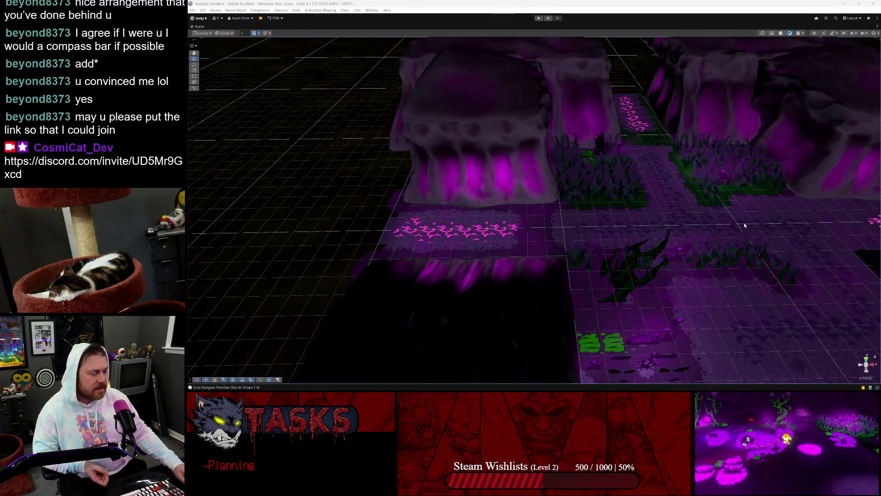
drag(744, 222, 578, 157)
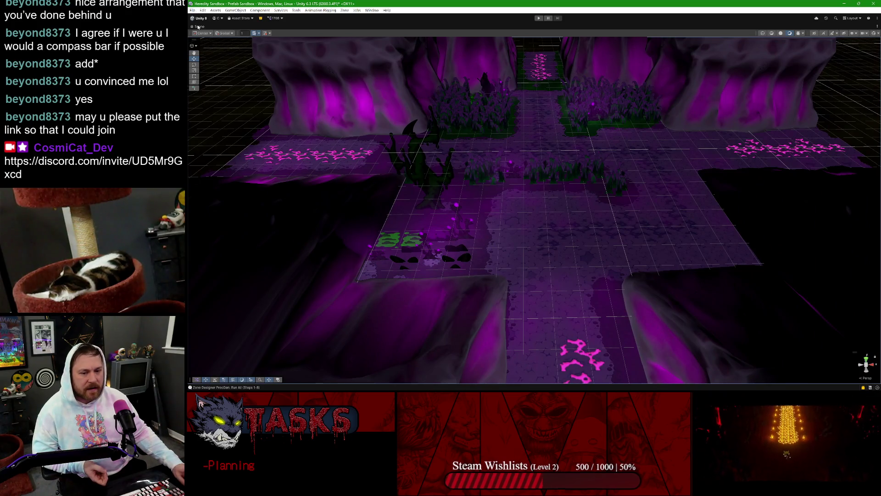
double_click(198, 27)
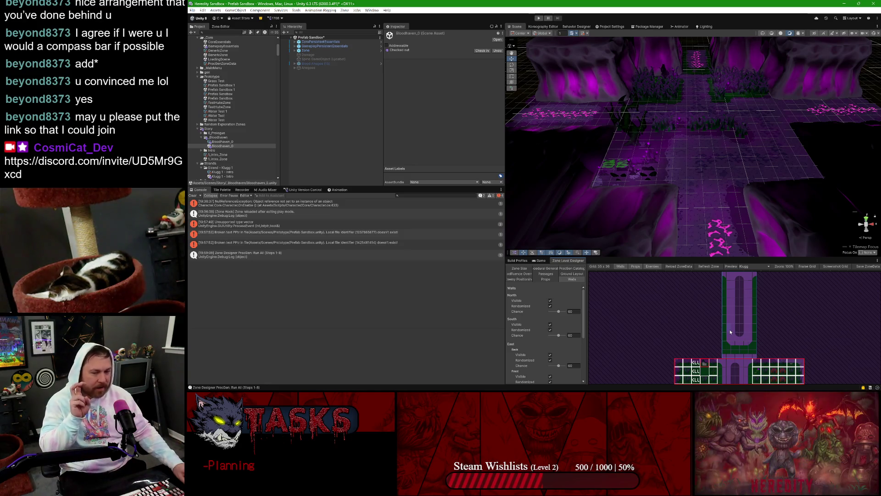
scroll(734, 341, down, 5)
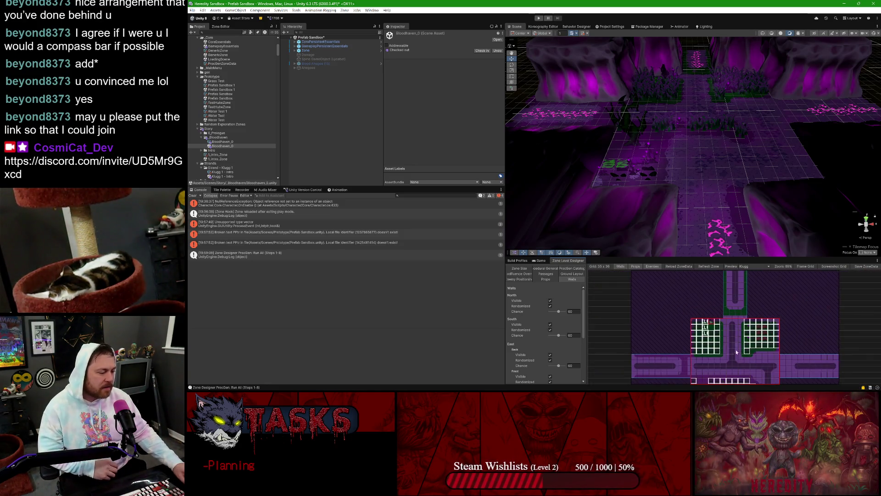
scroll(728, 356, up, 1)
drag(728, 357, 704, 304)
drag(680, 258, 680, 122)
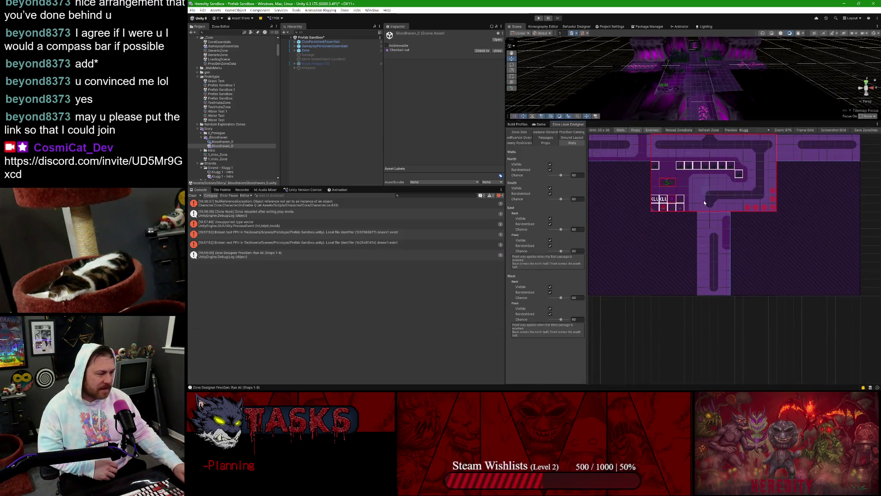
scroll(686, 267, up, 8)
scroll(696, 252, up, 2)
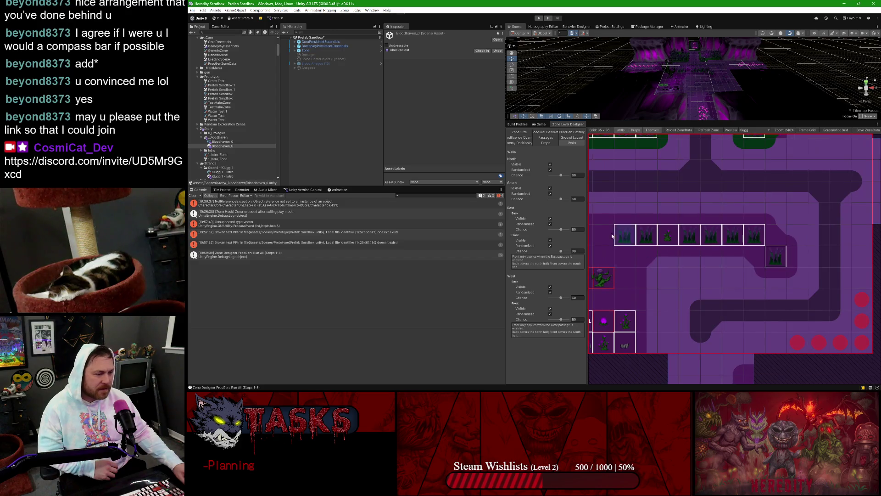
click(546, 143)
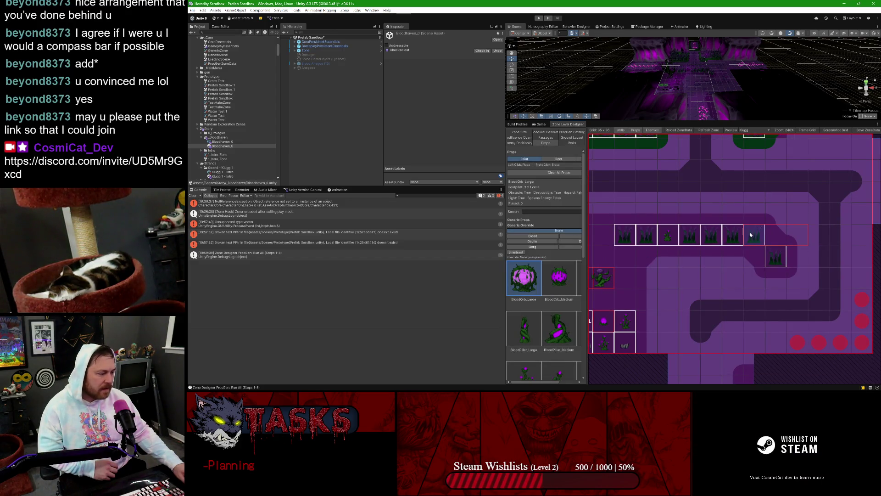
Step: Delete two grass props, erase the ground bump, and paint a staircase of Ground tiles
right_click(776, 256)
right_click(710, 235)
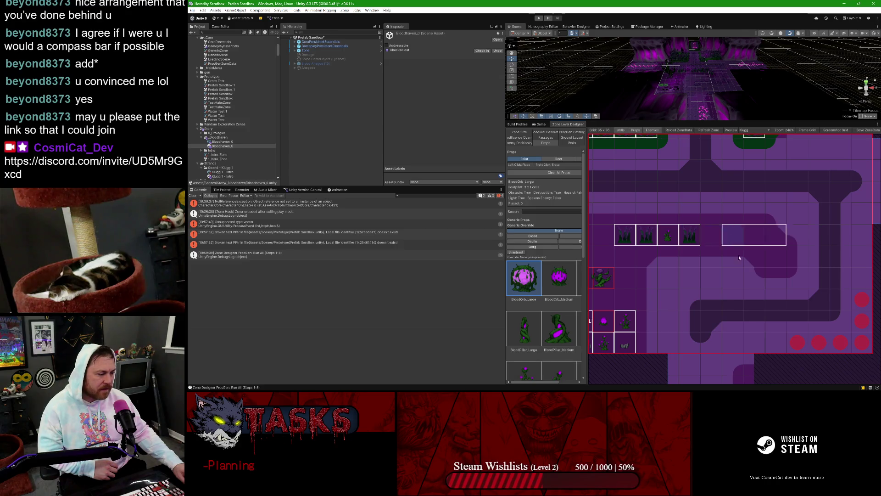
click(565, 138)
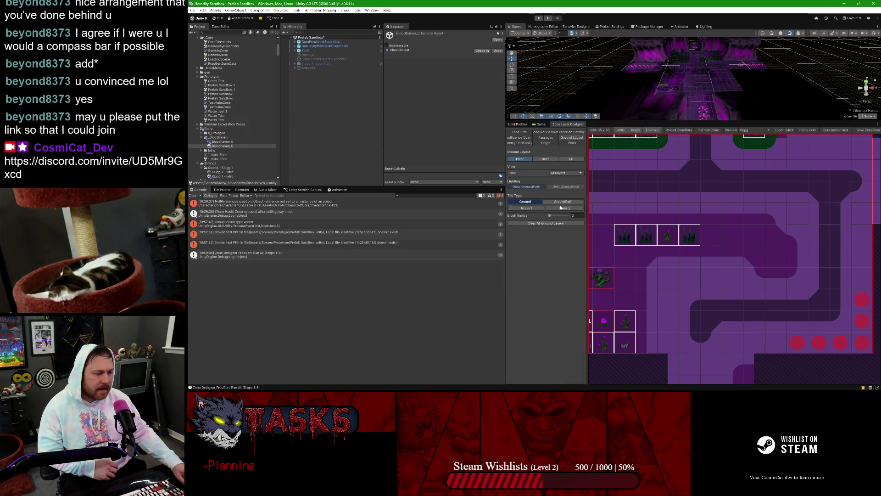
right_click(794, 254)
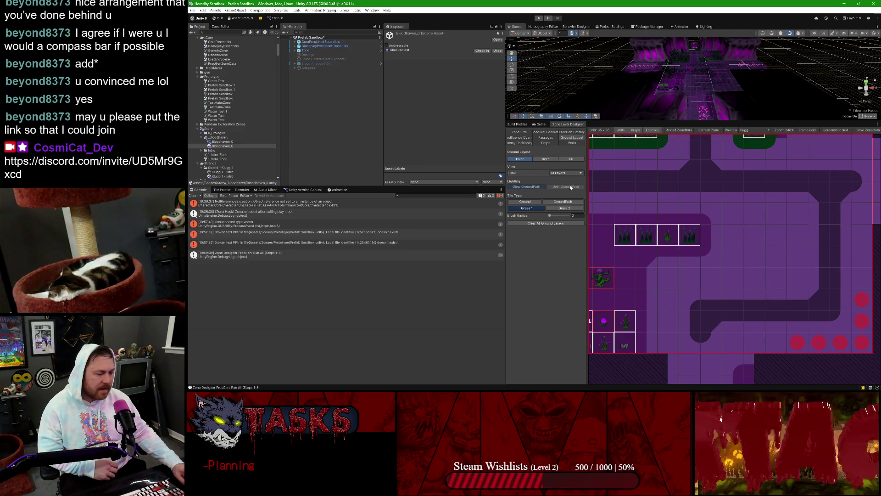
click(540, 203)
mouse_move(774, 275)
mouse_down()
mouse_move(734, 236)
mouse_move(776, 255)
mouse_move(743, 275)
mouse_move(740, 235)
mouse_move(753, 215)
mouse_move(734, 220)
mouse_up()
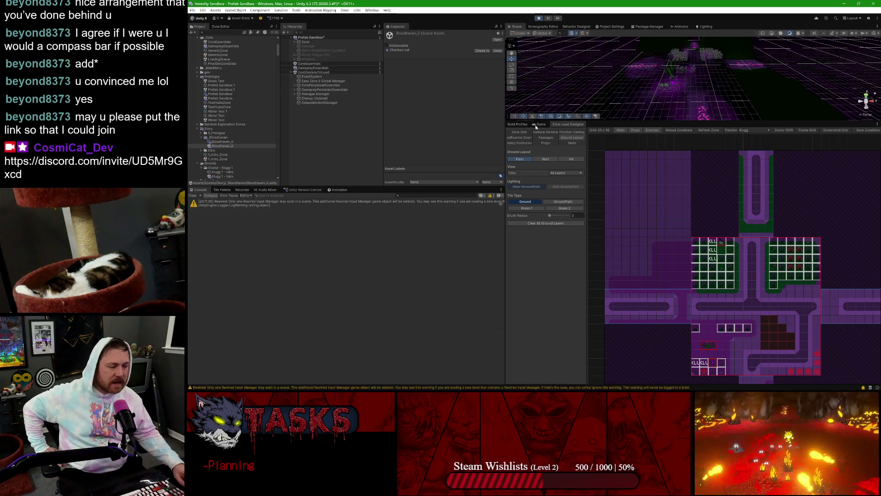
Step: Play-test in the maximized Game view, walking the character with D, A and S, then stop
click(537, 125)
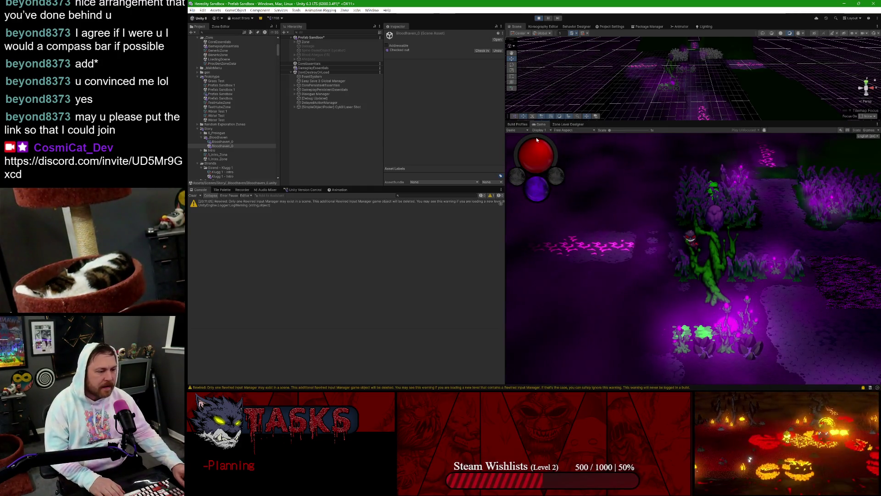
key(shift+space)
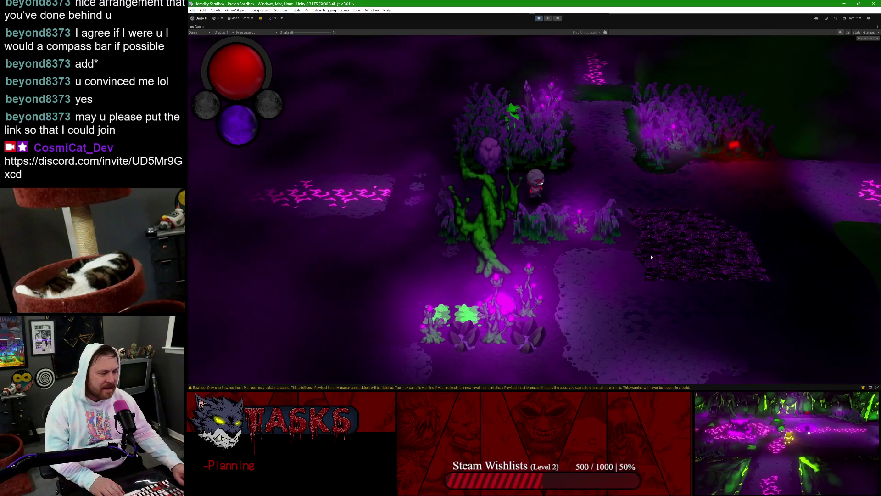
key(d)
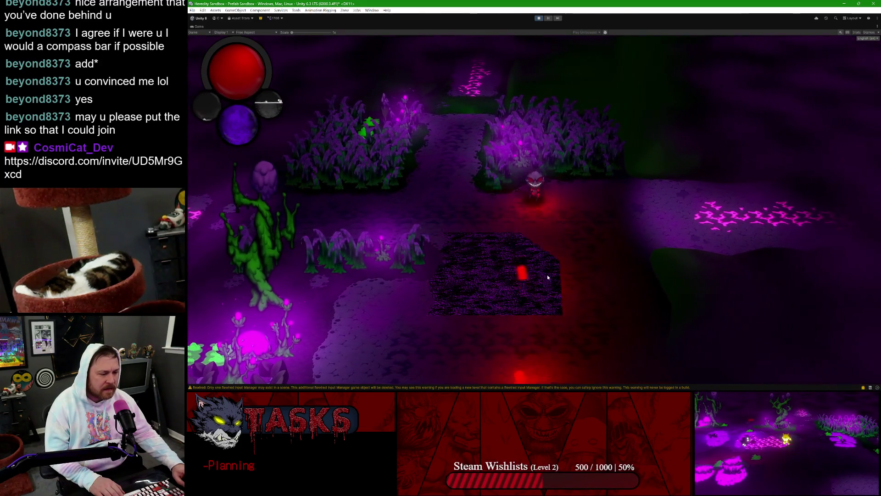
key(d)
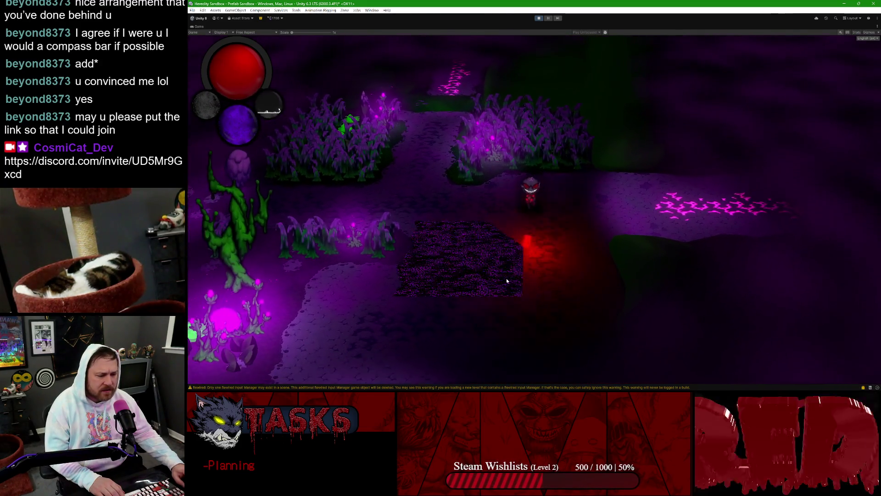
key(a)
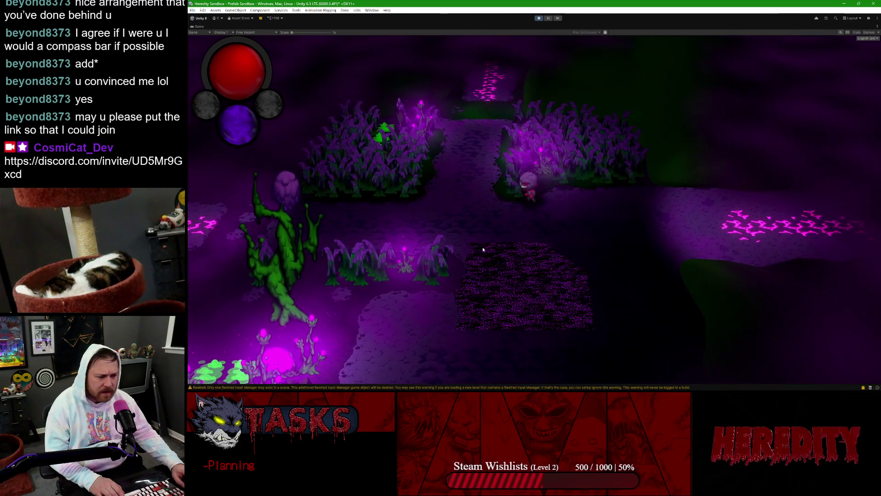
key(s)
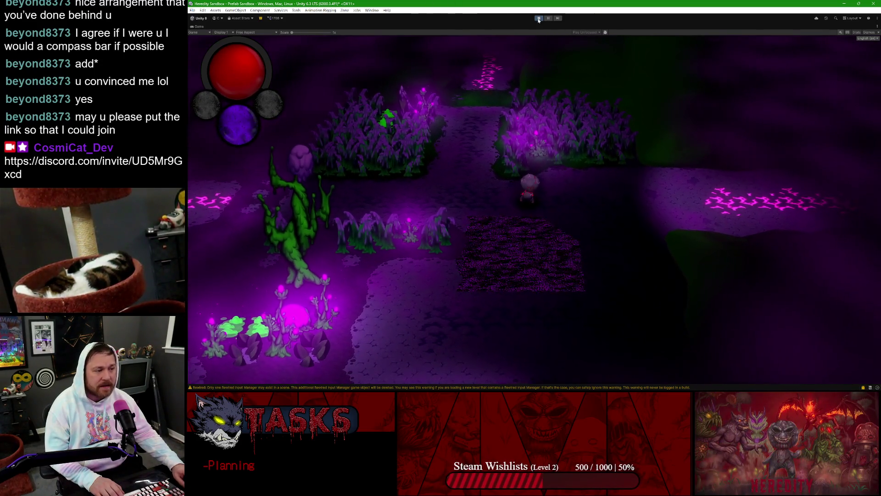
click(538, 18)
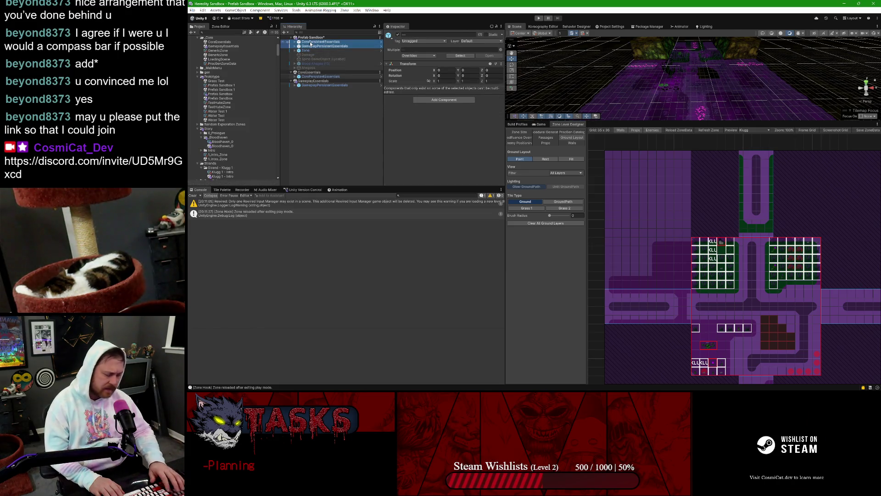
Step: Paint ground over the two remaining dark brown cells in the zone layout grid
scroll(805, 322, up, 3)
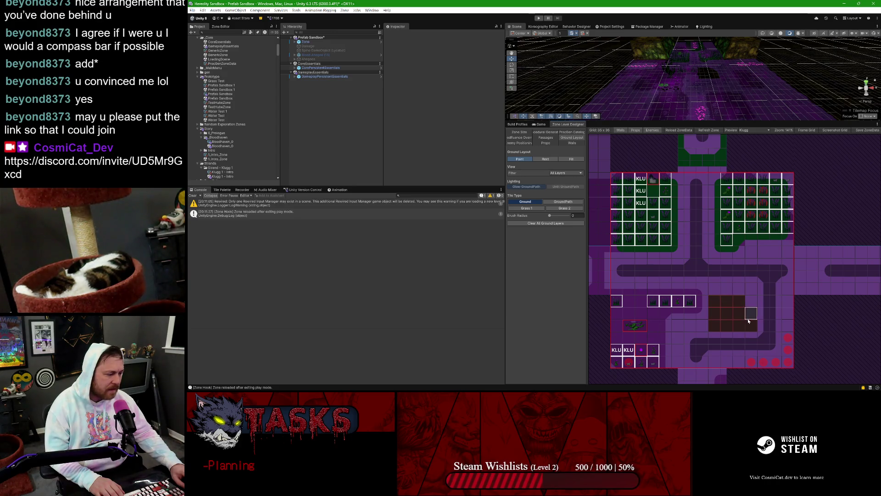
click(750, 314)
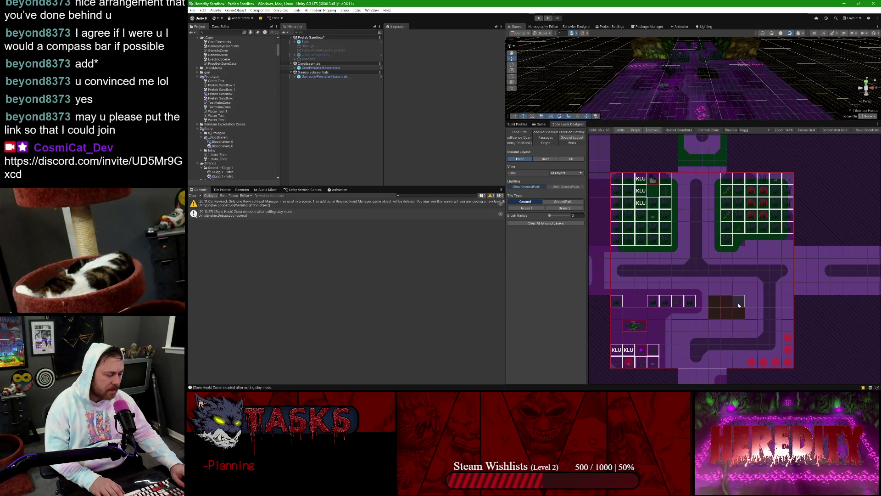
click(739, 301)
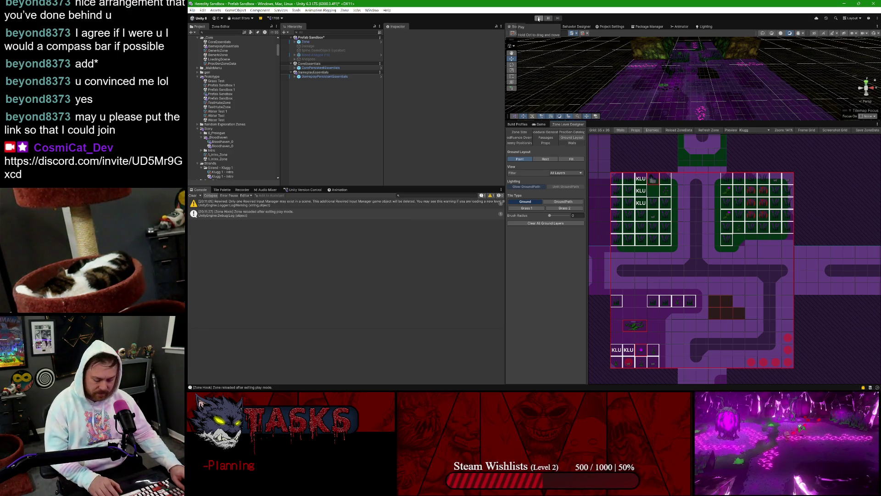
Step: Refresh the 3D zone preview from the edited layout and enter Play mode
click(708, 131)
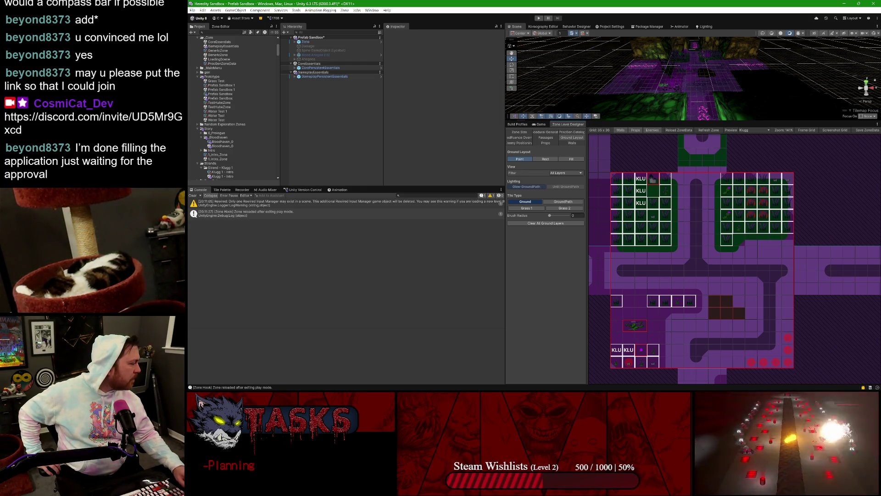
key(ctrl+p)
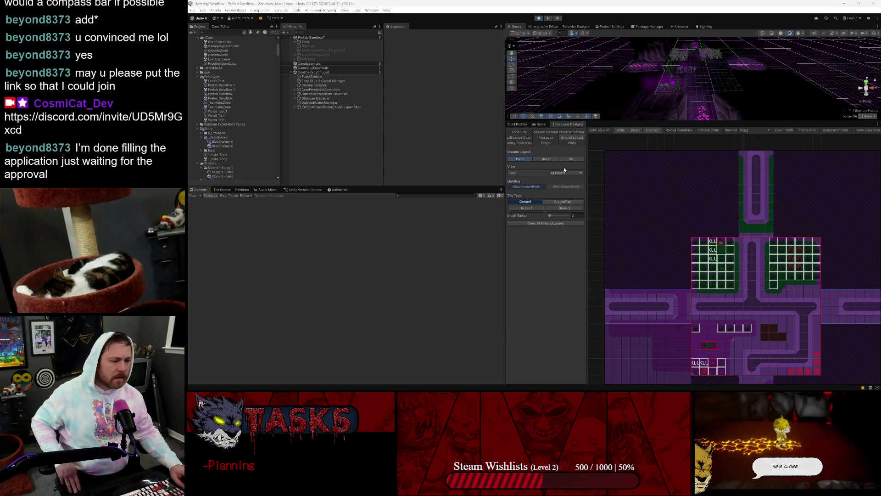
click(551, 2)
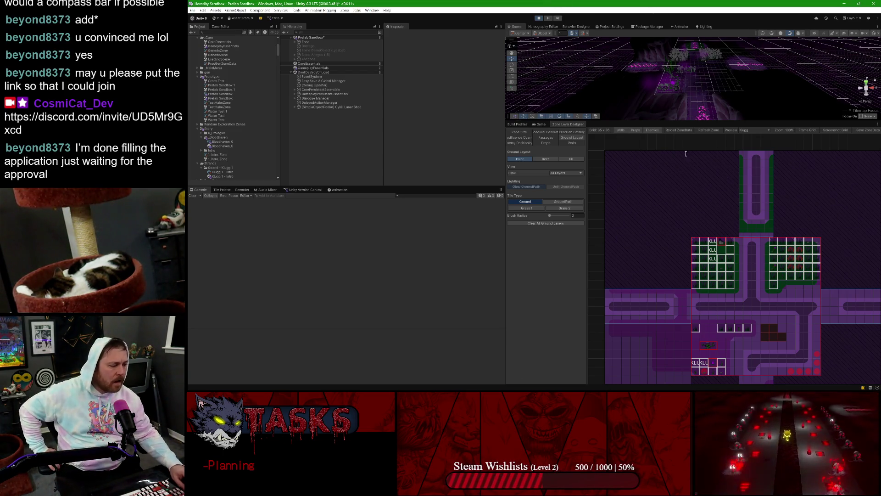
Step: Maximize the Game view, roam the purple-foliage zone with WASD, then open the Env colour panel with Tab
scroll(700, 197, down, 1)
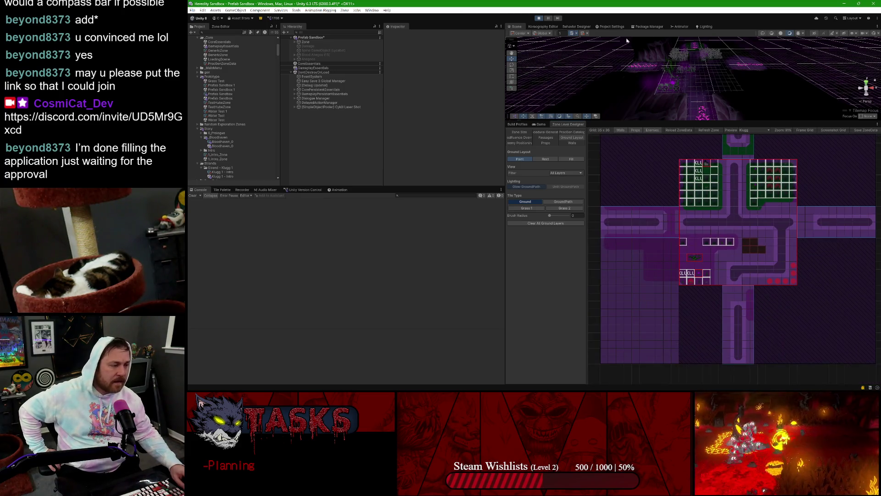
double_click(537, 126)
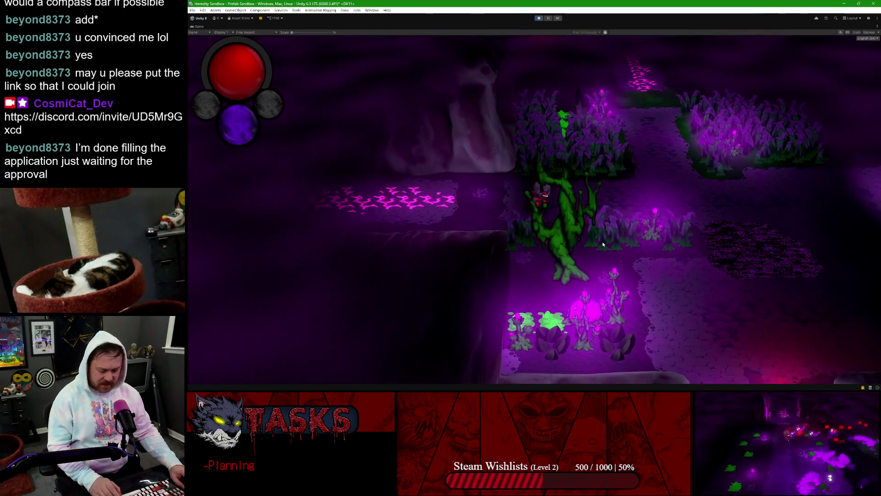
key(d)
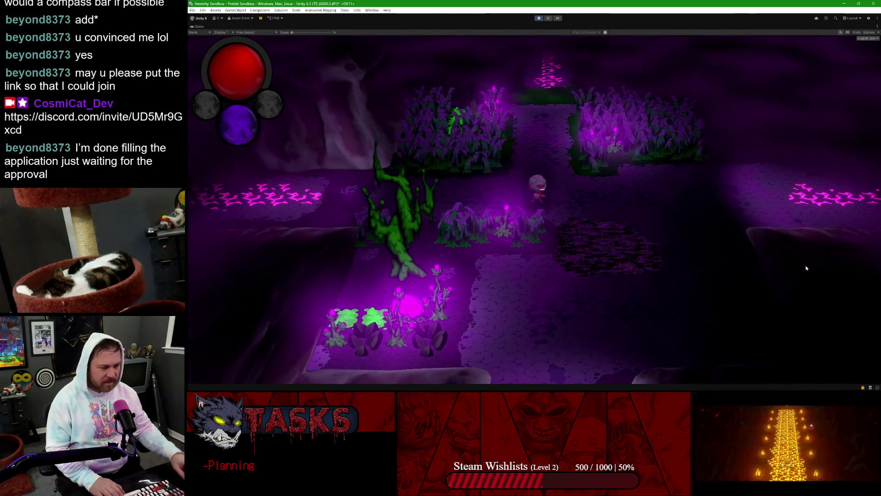
key(d)
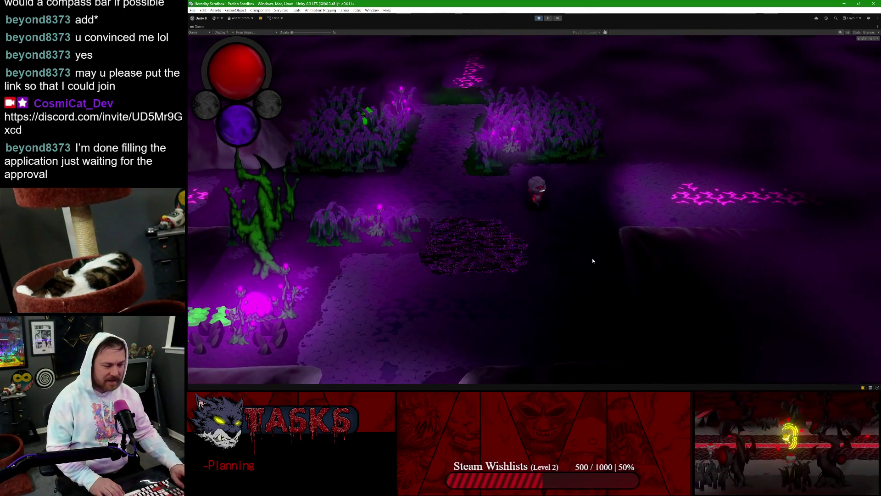
key(a)
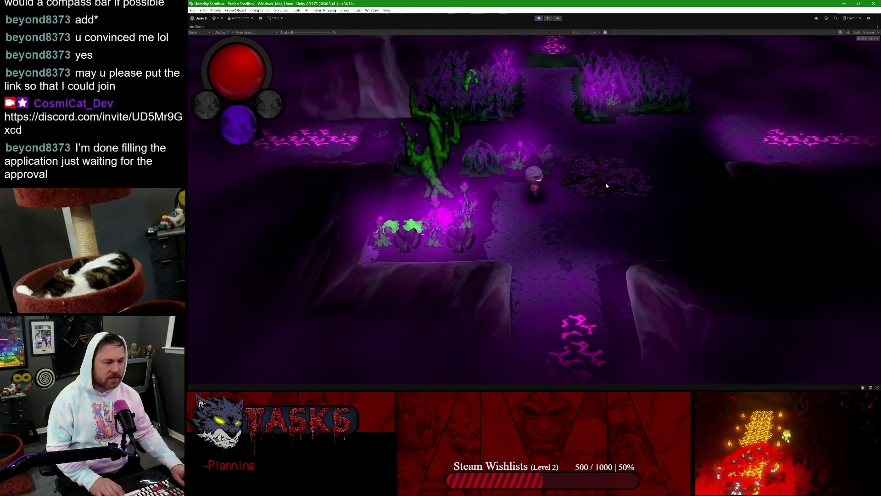
key(w)
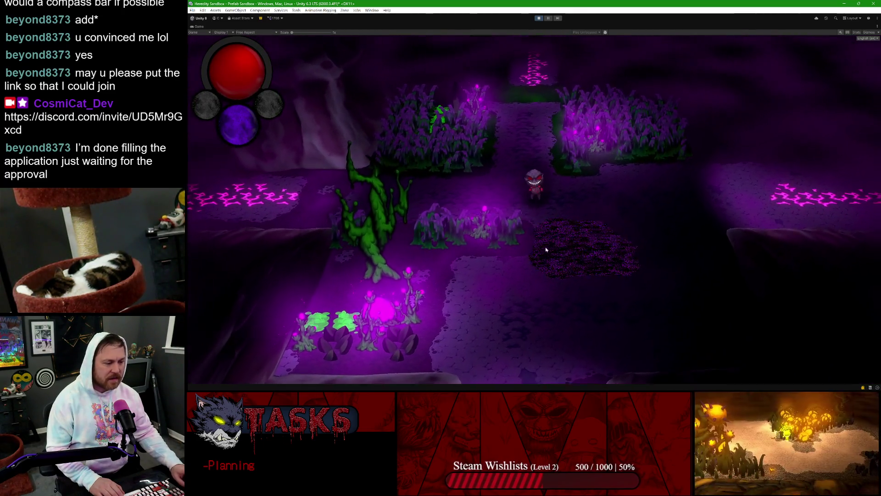
key(d)
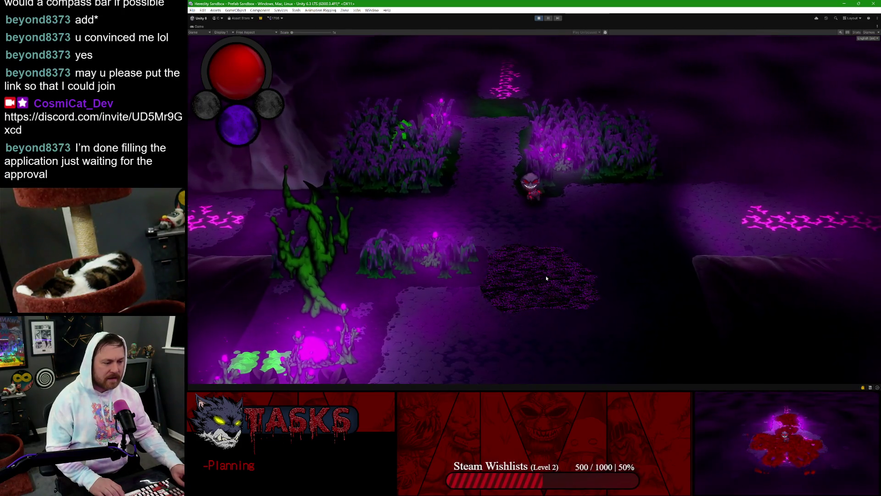
key(d)
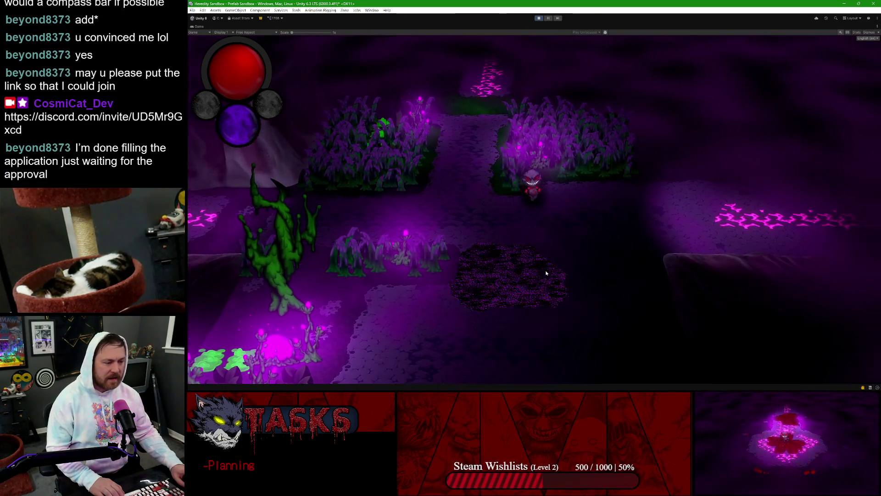
key(s)
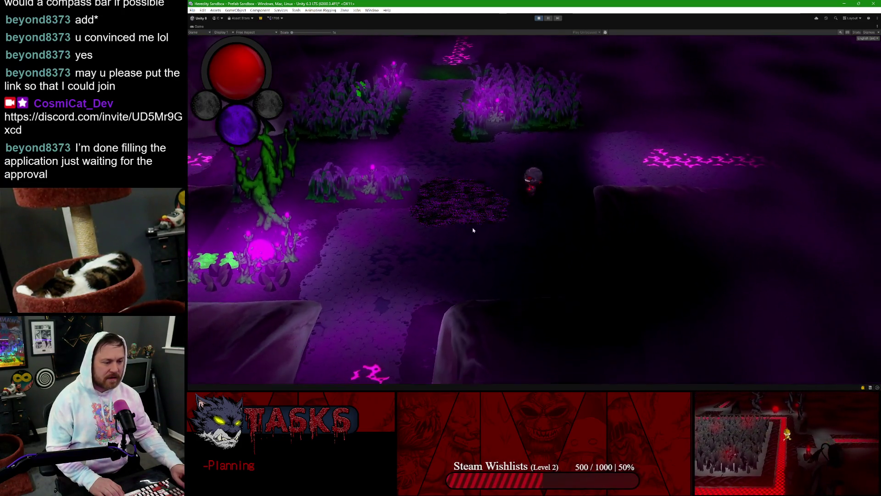
key(a)
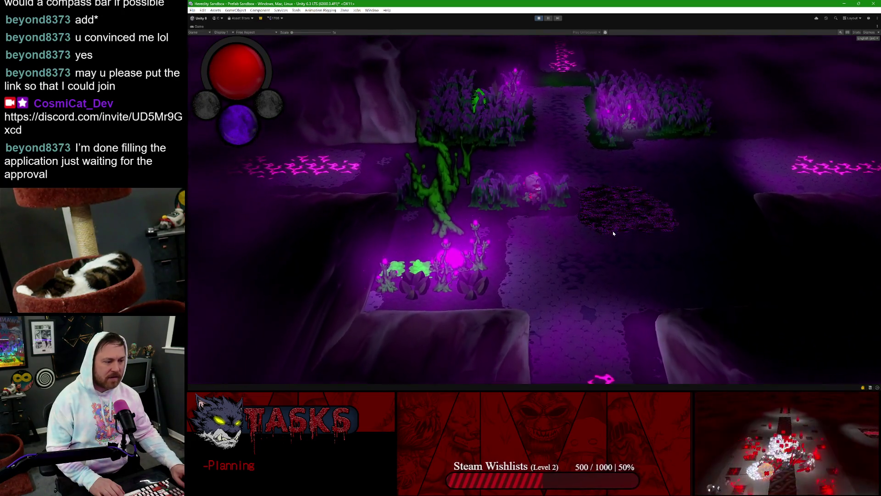
key(w)
key(d)
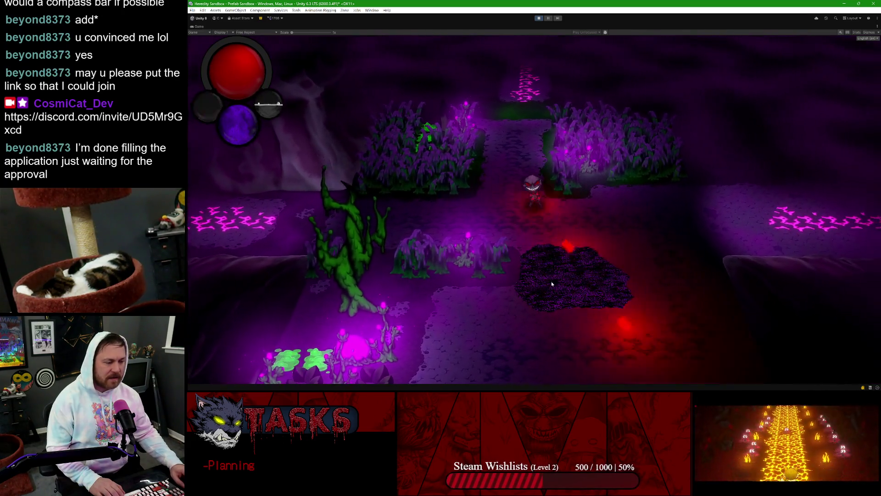
key(s)
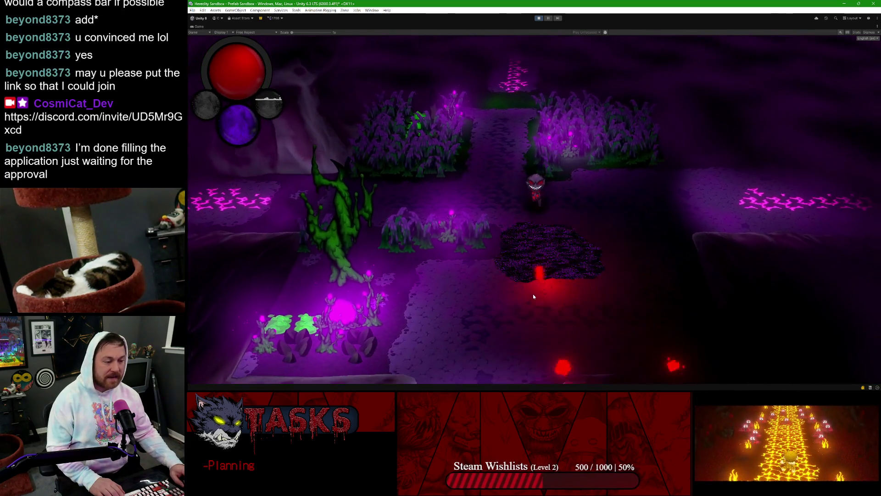
key(d)
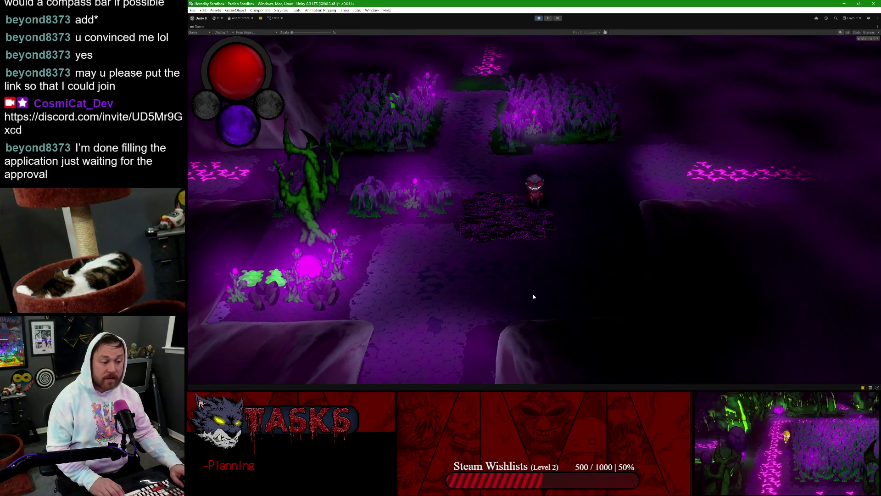
key(s)
key(d)
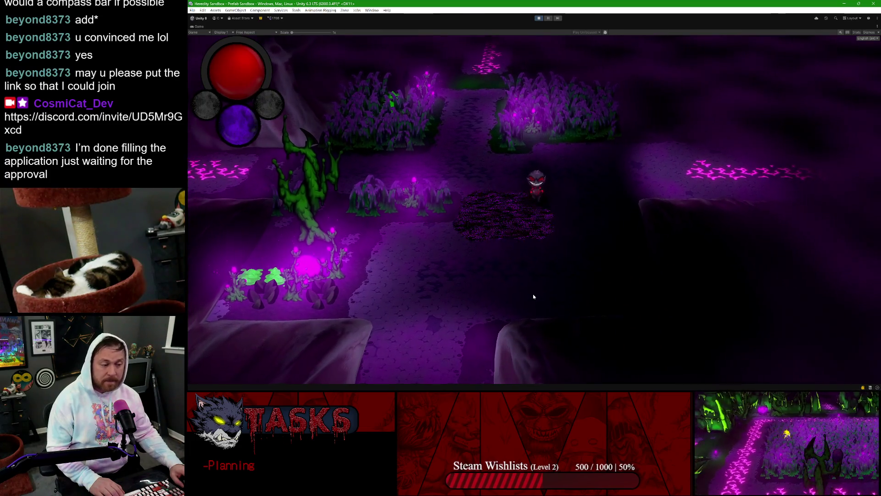
key(a)
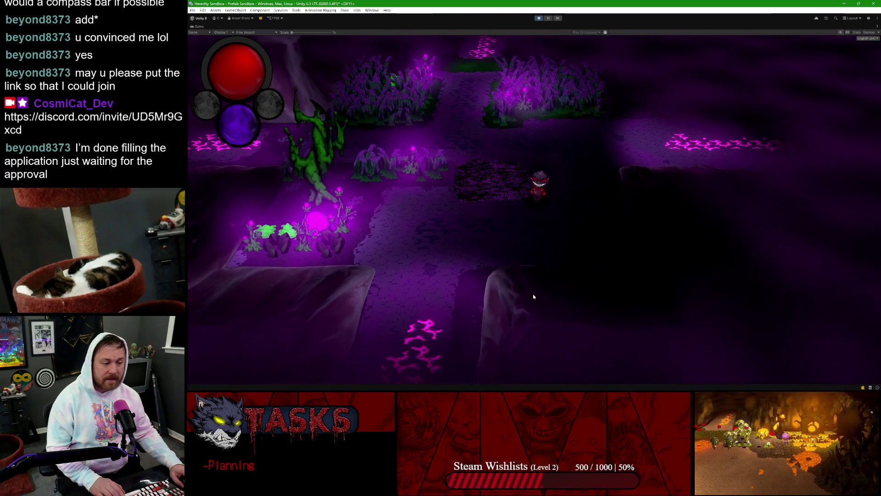
key(w)
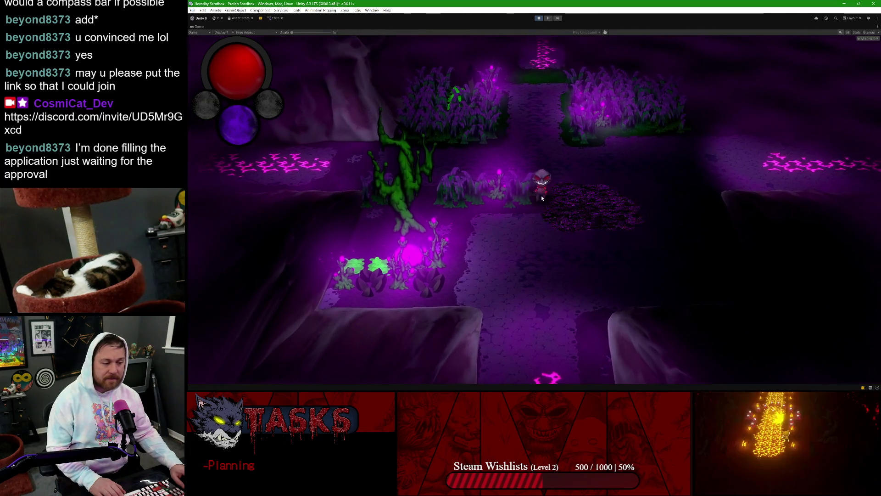
key(d)
key(a)
key(s)
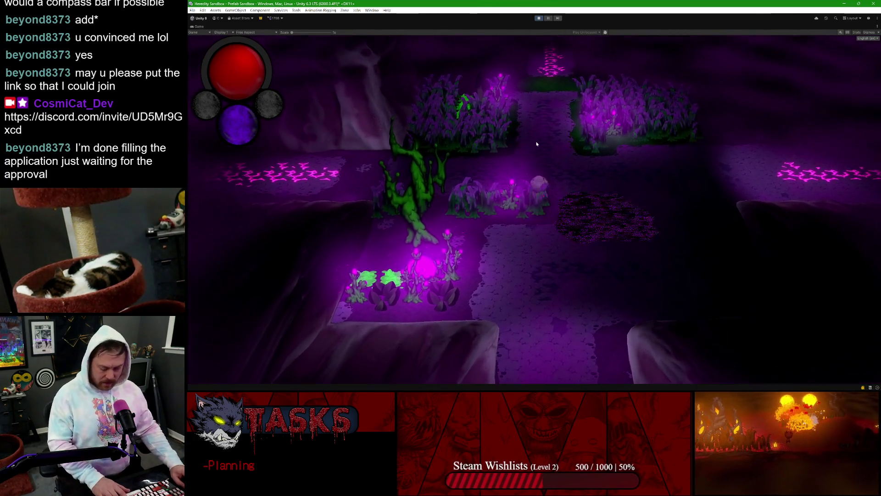
key(Tab)
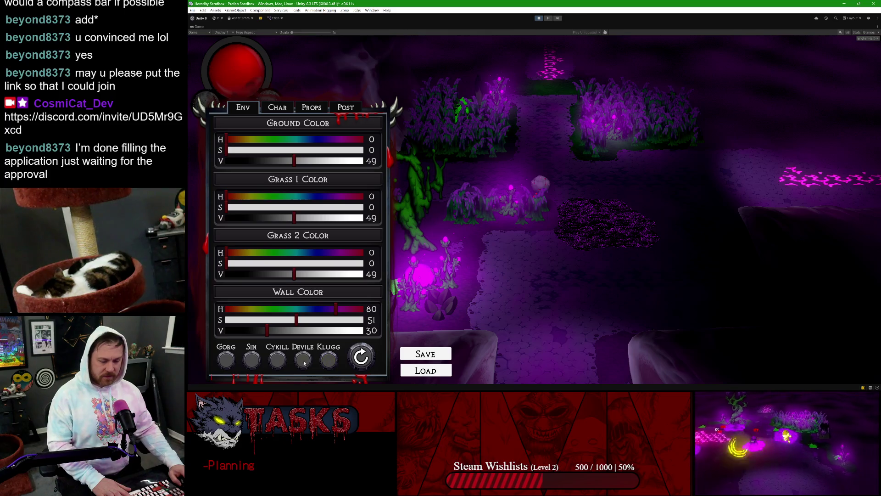
Step: Try the Sin, Gorg and Devile colour presets on the running zone
click(257, 360)
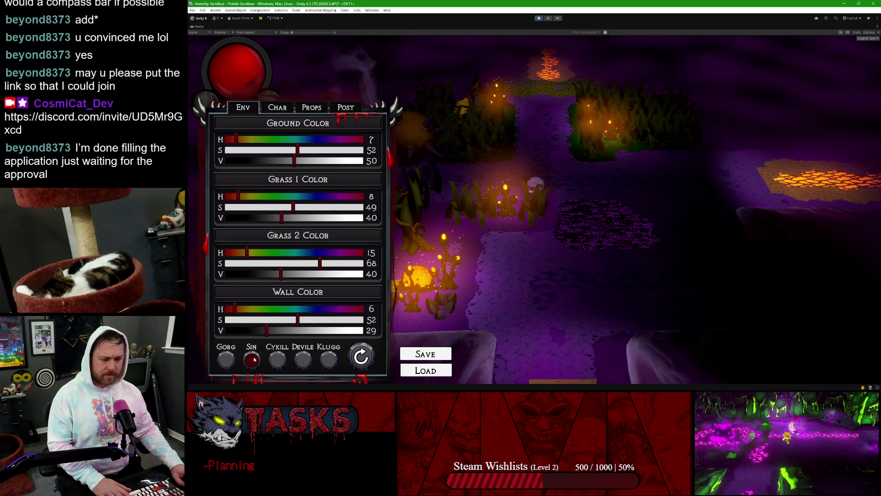
click(226, 361)
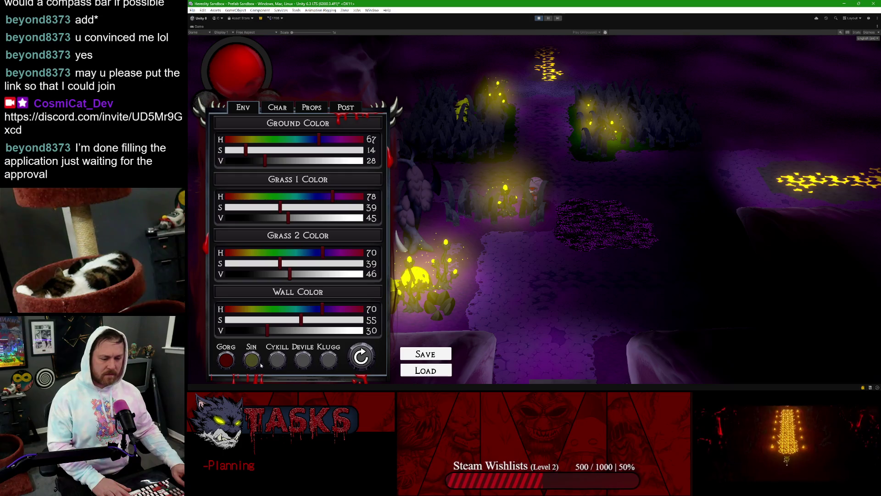
click(299, 360)
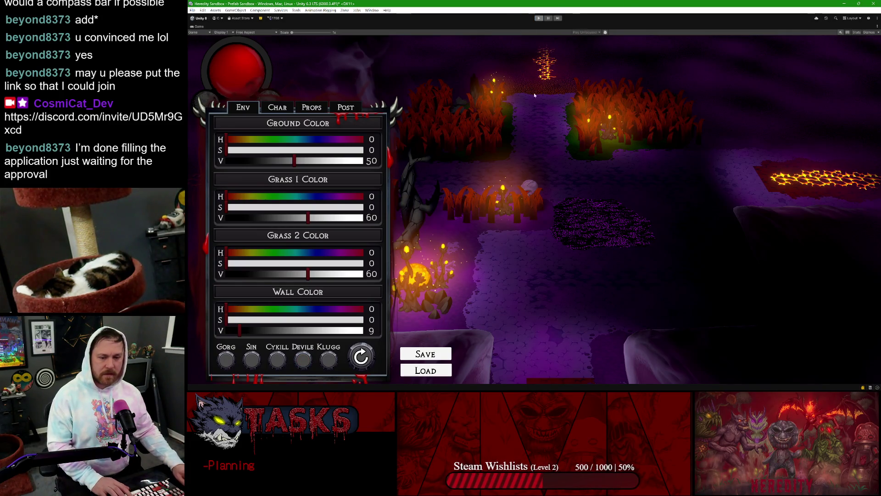
Step: Restore the normal editor layout and switch to the Nuclino map-structure notes in Chrome
key(shift+space)
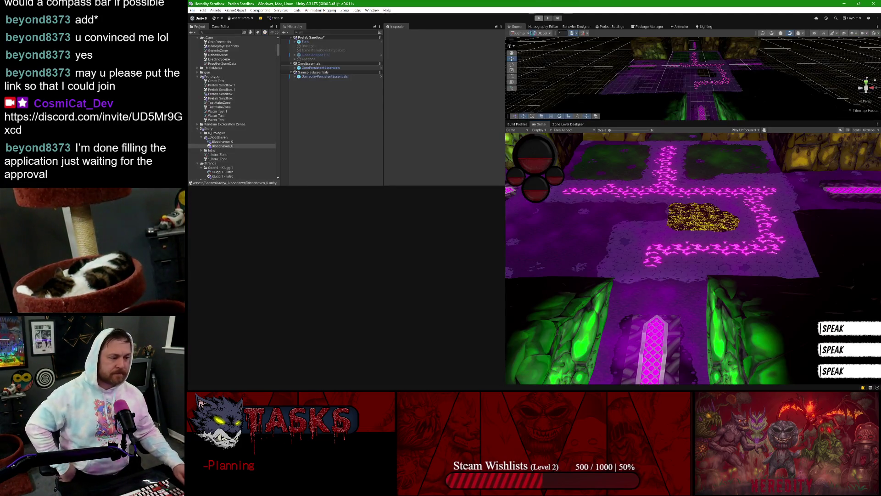
mouse_move(499, 390)
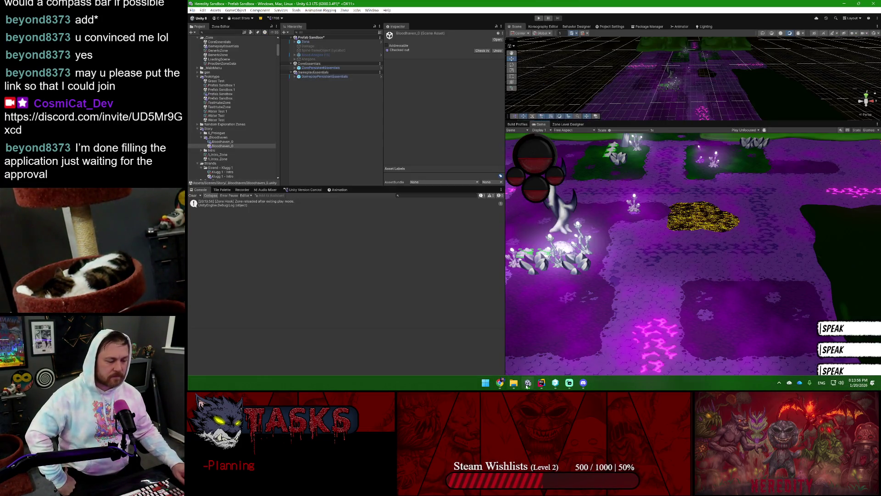
click(486, 351)
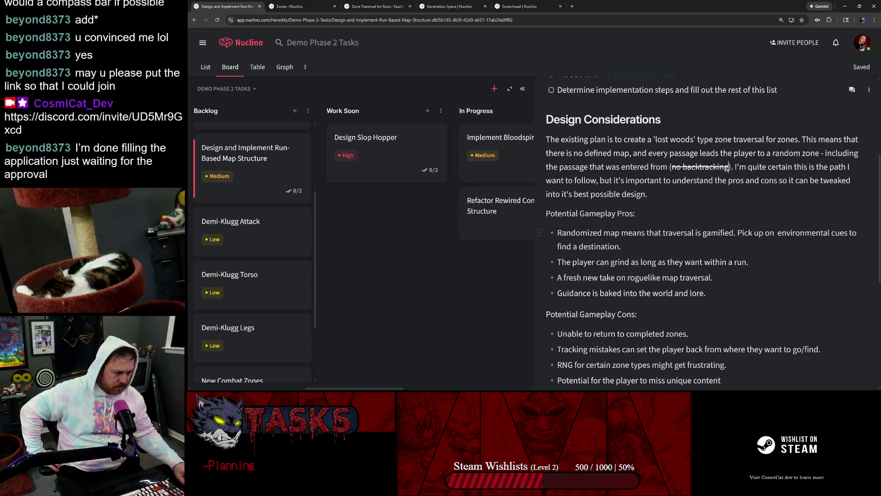
scroll(702, 229, up, 3)
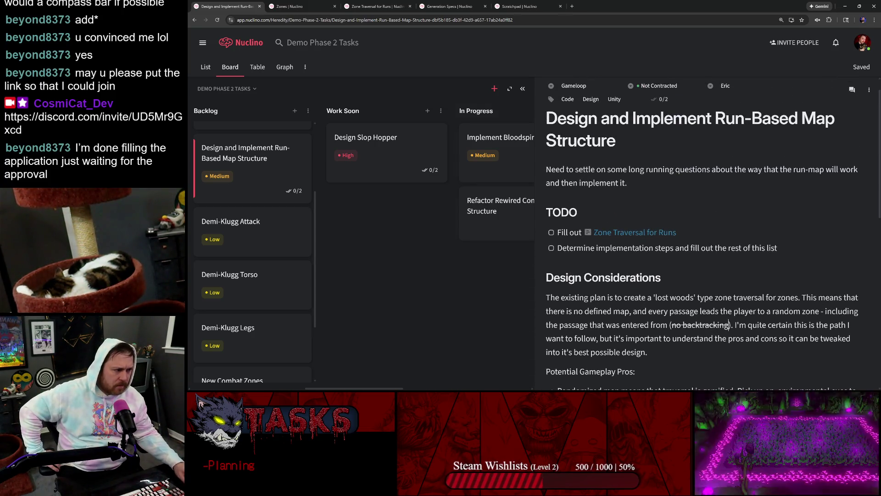
scroll(702, 230, down, 2)
scroll(706, 276, down, 1)
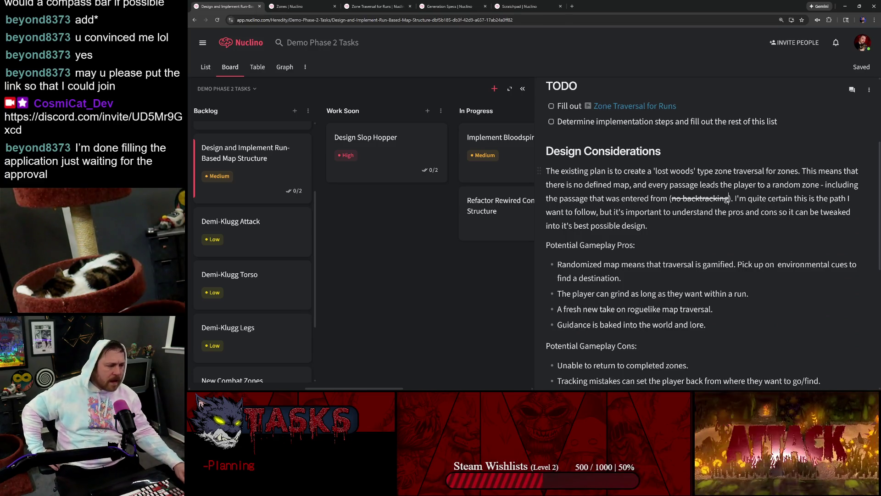